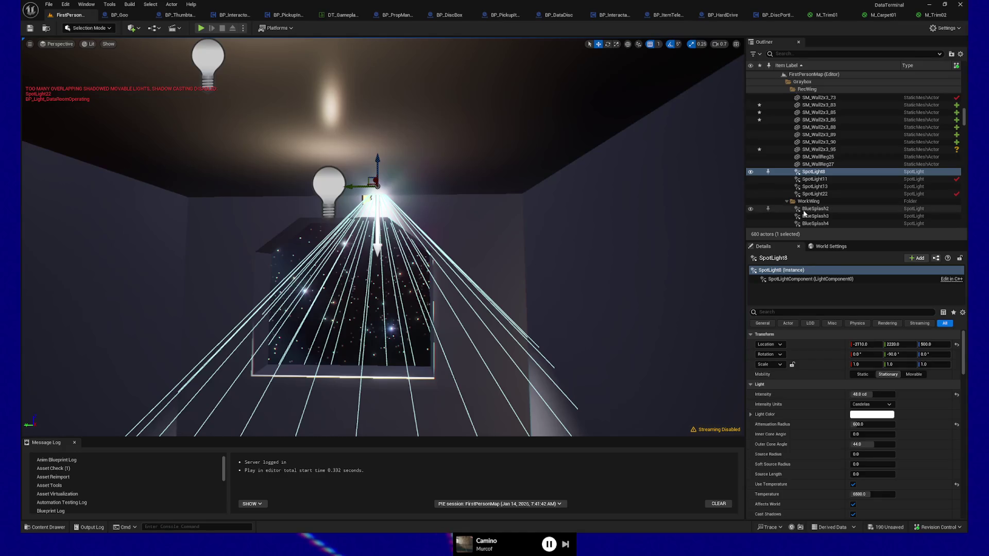
Step: Move SpotLight8 from the RecWing folder into NewFolder1 via the Outliner's Move To
click(334, 185)
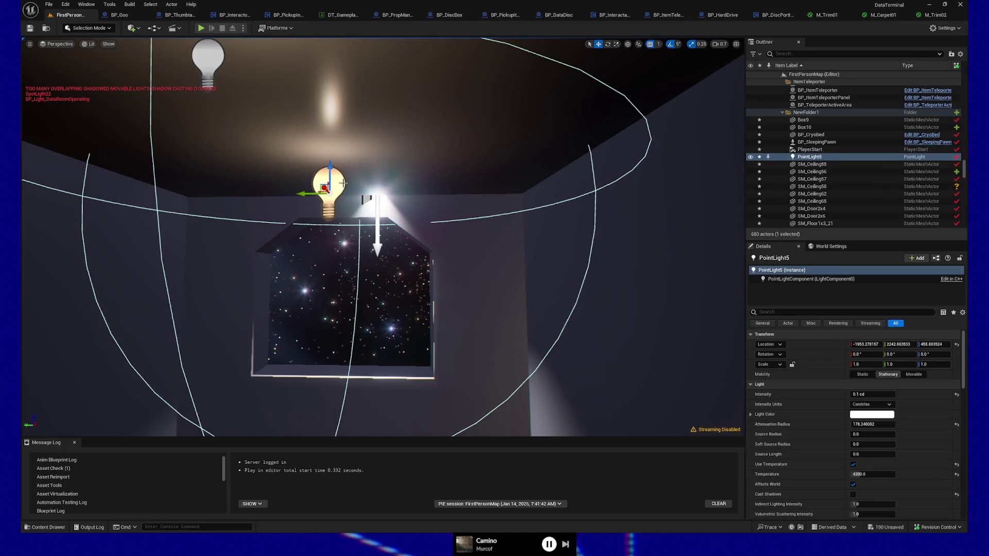
click(366, 198)
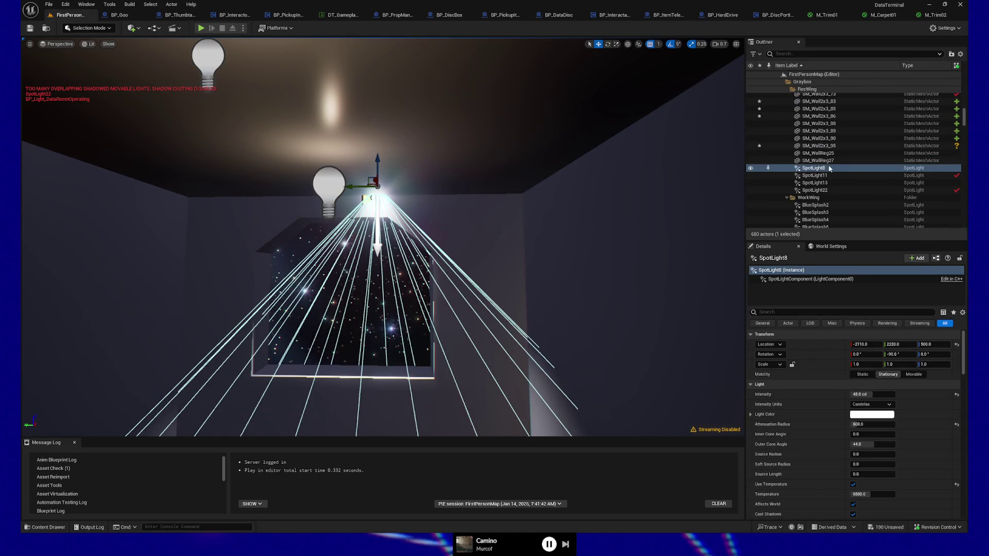
right_click(821, 169)
mouse_move(867, 377)
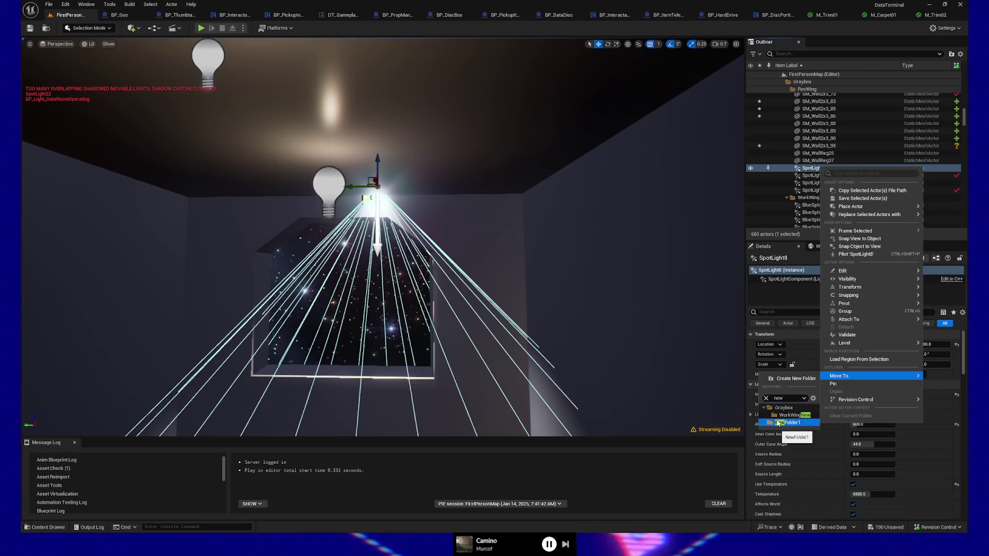
click(778, 423)
mouse_move(380, 183)
mouse_down()
mouse_move(536, 189)
mouse_move(310, 292)
mouse_move(488, 264)
mouse_move(218, 88)
mouse_move(134, 98)
mouse_move(138, 144)
mouse_move(217, 146)
mouse_move(521, 288)
mouse_up()
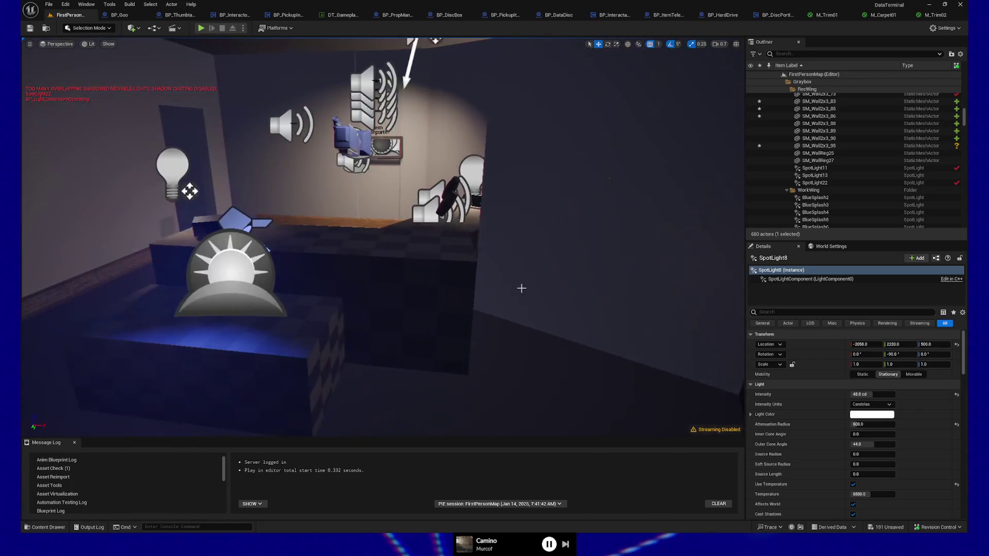
Step: Nudge Box3 slightly along its Y axis
click(402, 282)
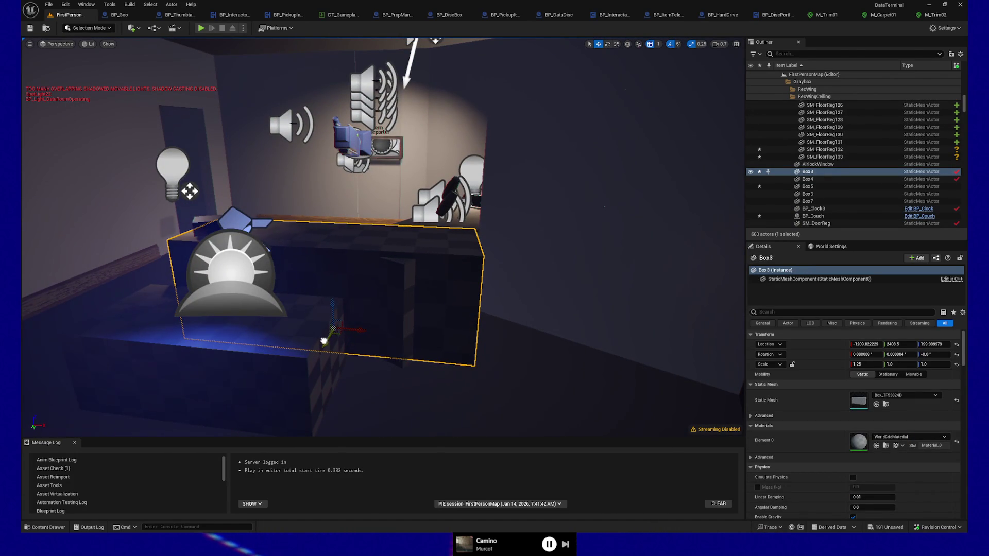
mouse_move(324, 339)
mouse_down()
mouse_move(411, 318)
mouse_move(361, 360)
mouse_move(342, 336)
mouse_up()
drag(398, 379, 390, 367)
Step: Shift Box6 to about -1122.76, 2352.61, 195, then add Box7 to the selection
drag(560, 279, 560, 280)
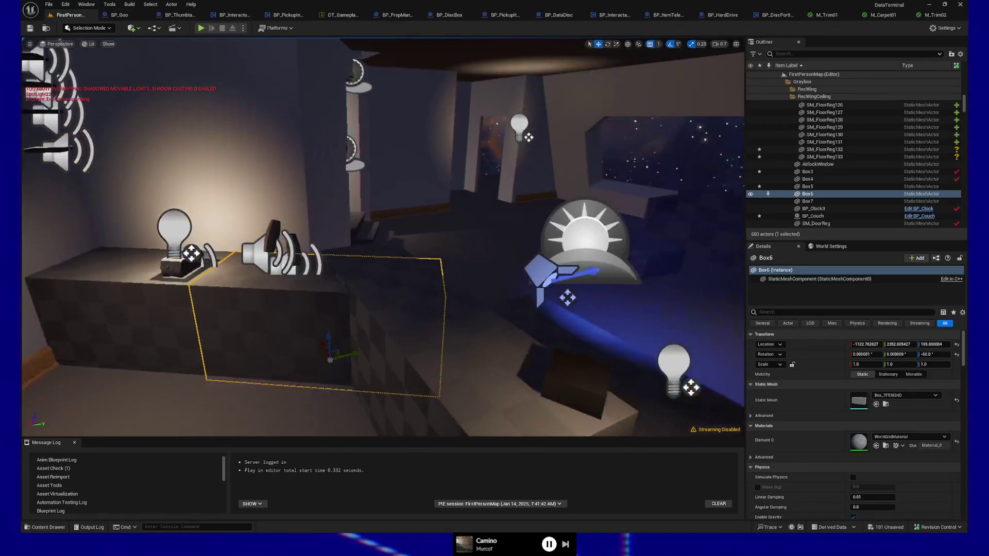
drag(393, 345, 393, 345)
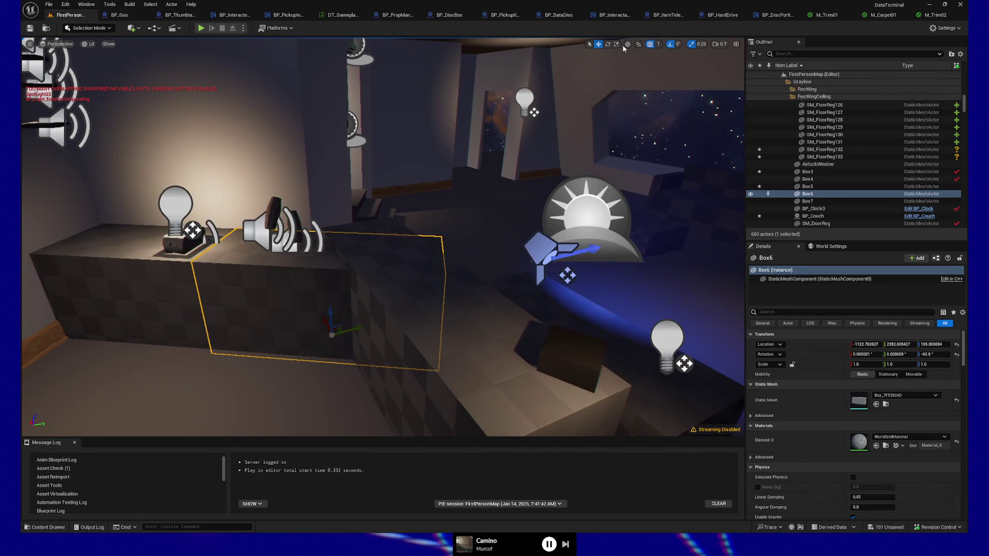
mouse_move(300, 336)
mouse_down()
mouse_move(229, 332)
mouse_move(239, 332)
mouse_up()
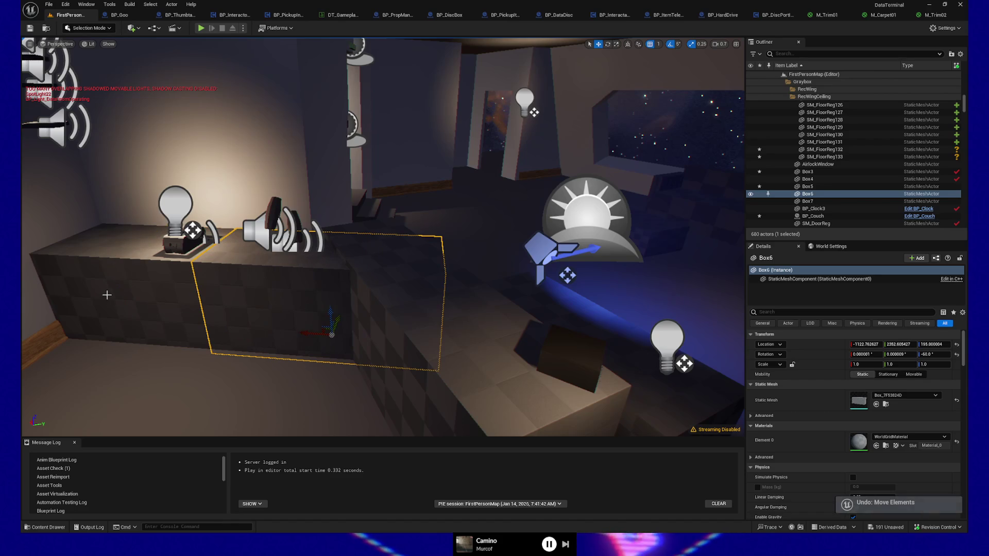
ctrl+click(201, 319)
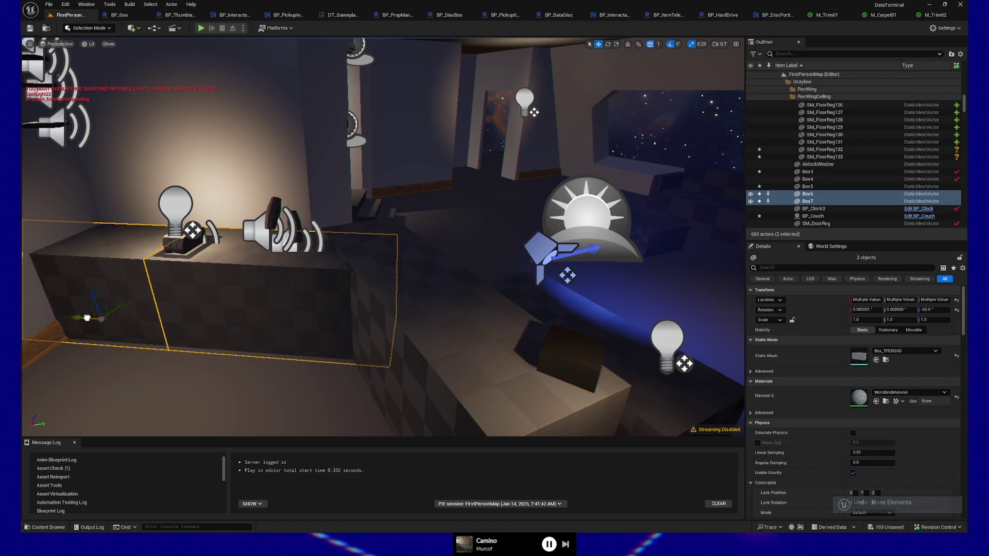
mouse_move(61, 317)
mouse_down()
mouse_move(186, 312)
mouse_move(366, 349)
mouse_move(441, 326)
mouse_move(440, 361)
mouse_up()
click(440, 325)
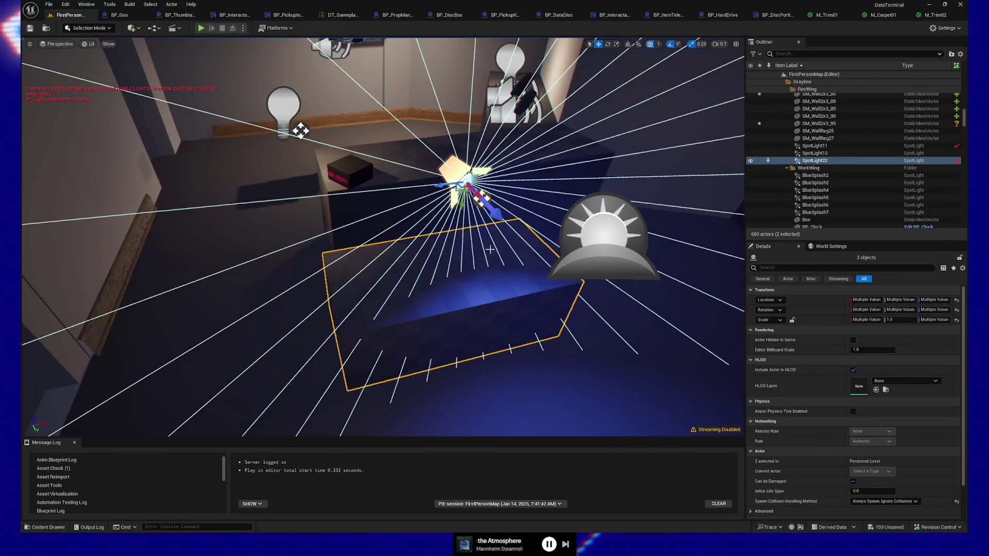
Step: Slide SpotLight22 to the right above the blue-lit bench and start a test play
mouse_move(445, 188)
mouse_down()
mouse_move(490, 181)
mouse_move(515, 189)
mouse_move(497, 170)
mouse_move(577, 145)
mouse_up()
mouse_move(395, 285)
mouse_down()
mouse_move(454, 284)
mouse_move(356, 285)
mouse_up()
right_click(530, 315)
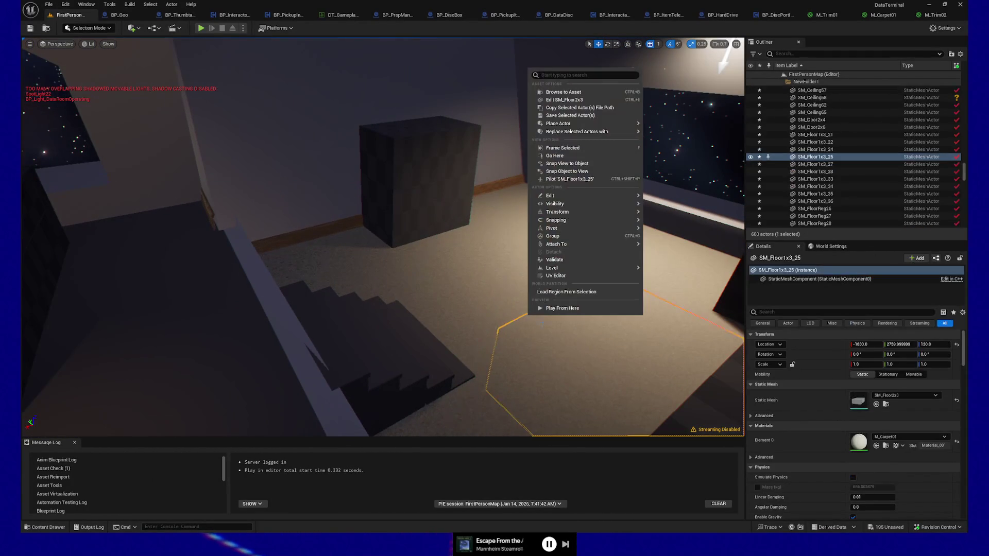
click(201, 28)
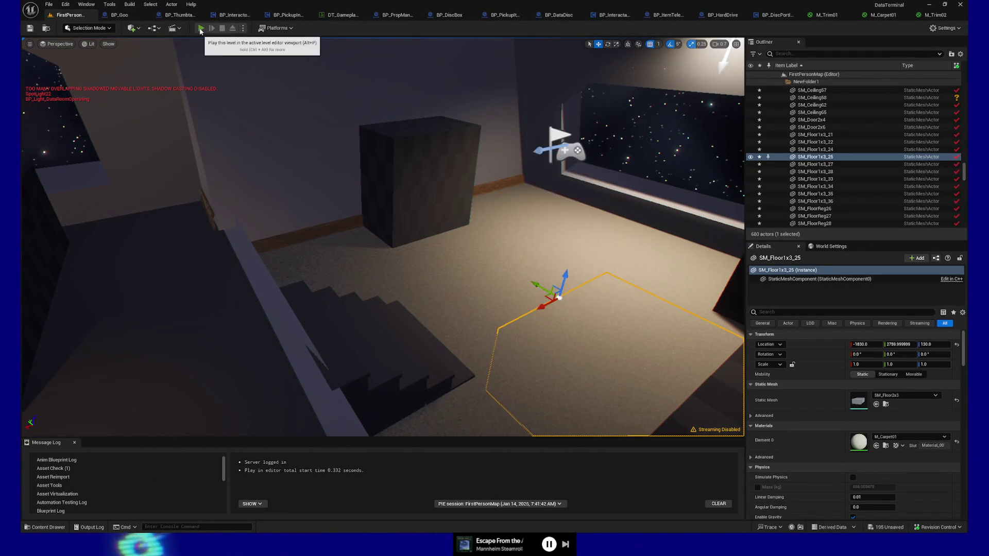
Step: Launch Play In Editor, walk up to the desk and pick up the Processed Data card
click(201, 28)
click(525, 228)
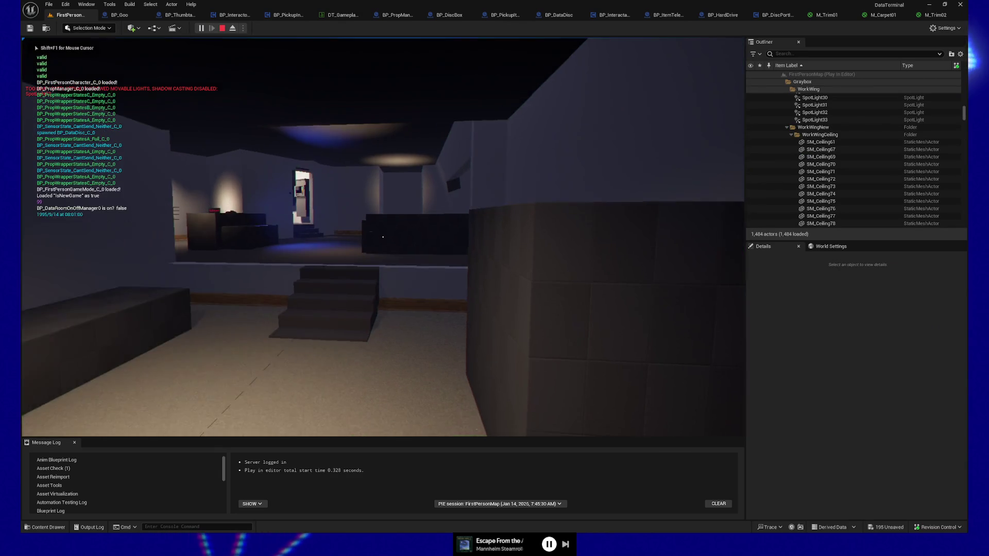
key(w)
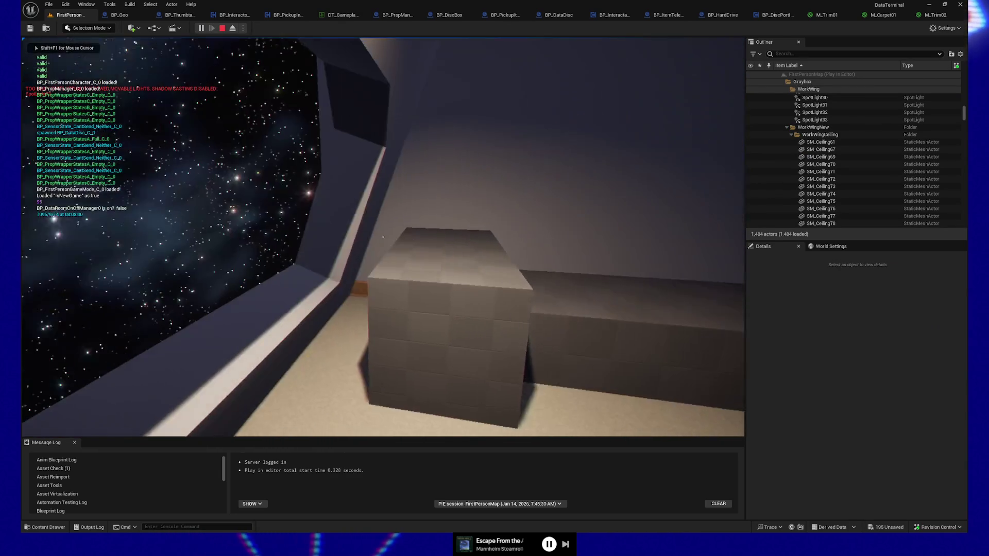
mouse_move(383, 237)
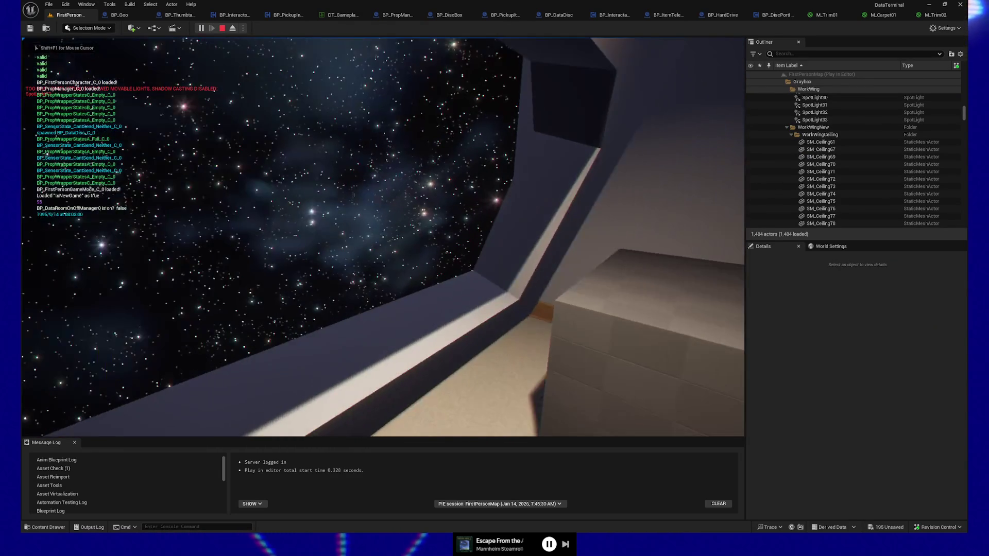
key(w)
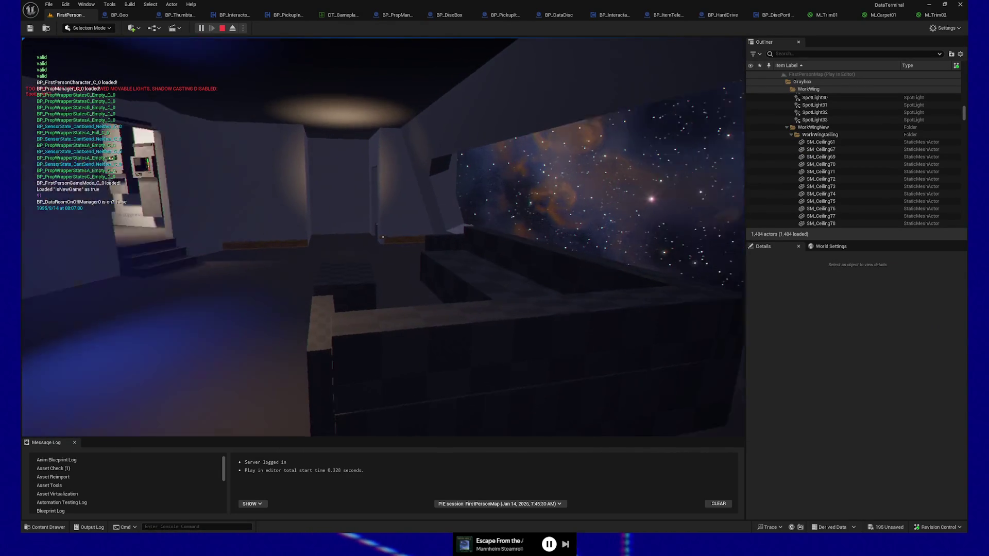
key(w)
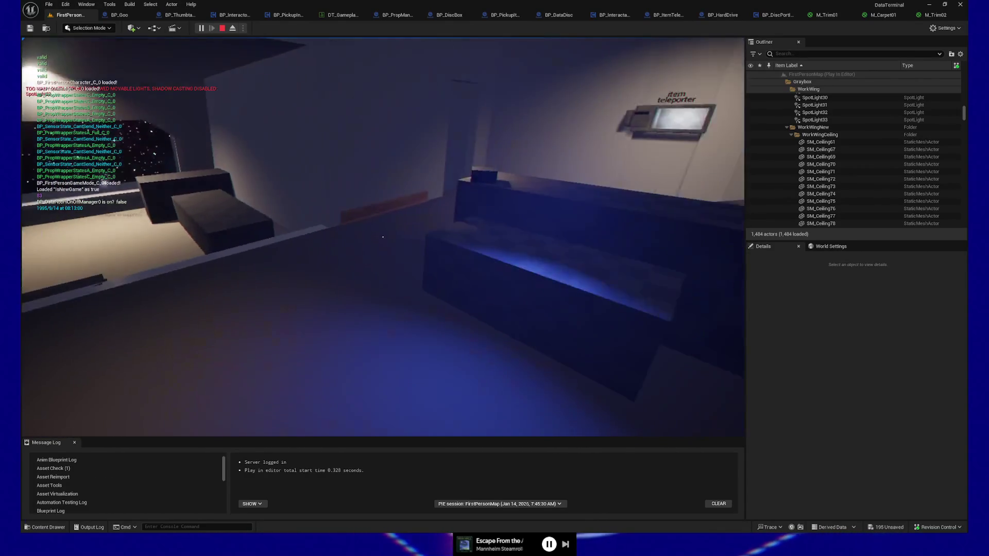
key(w)
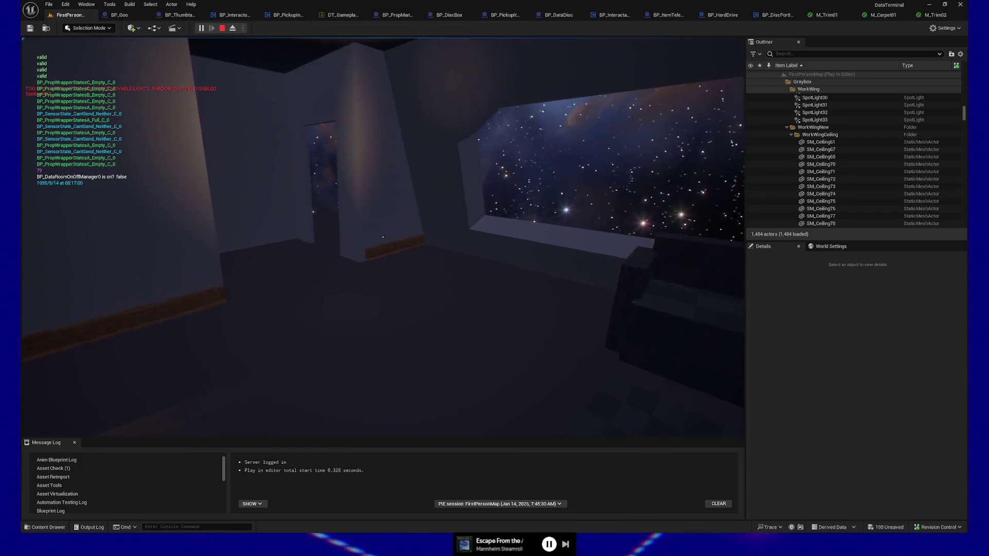
key(w)
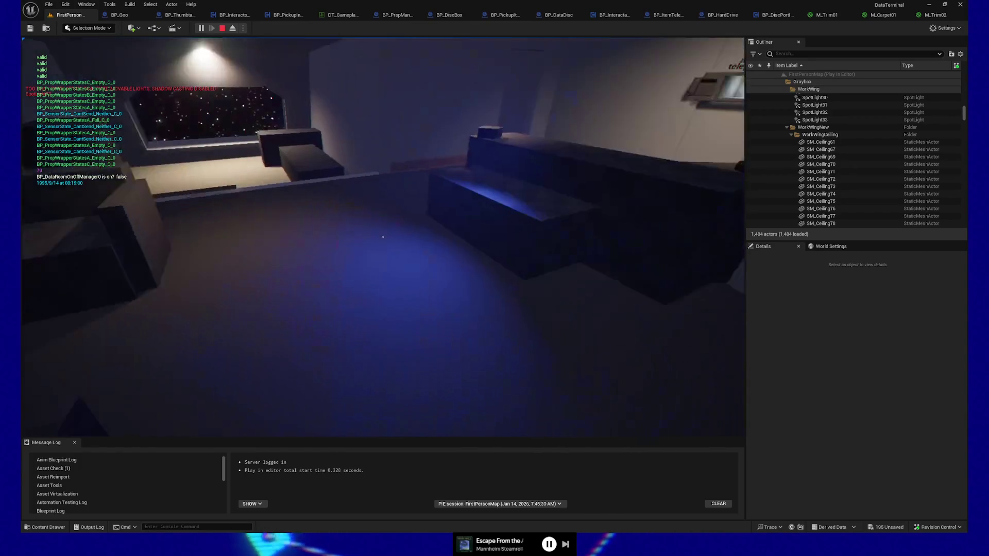
key(w)
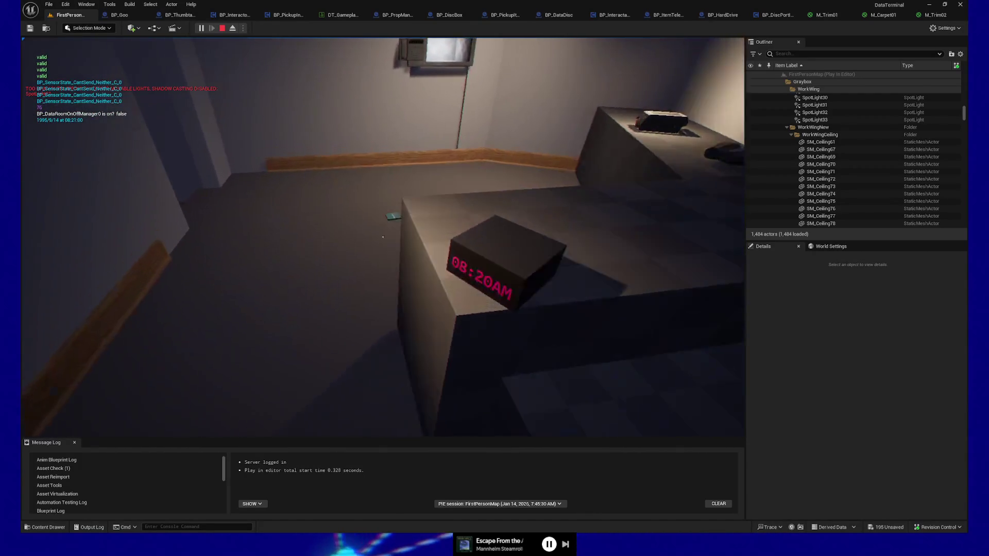
key(e)
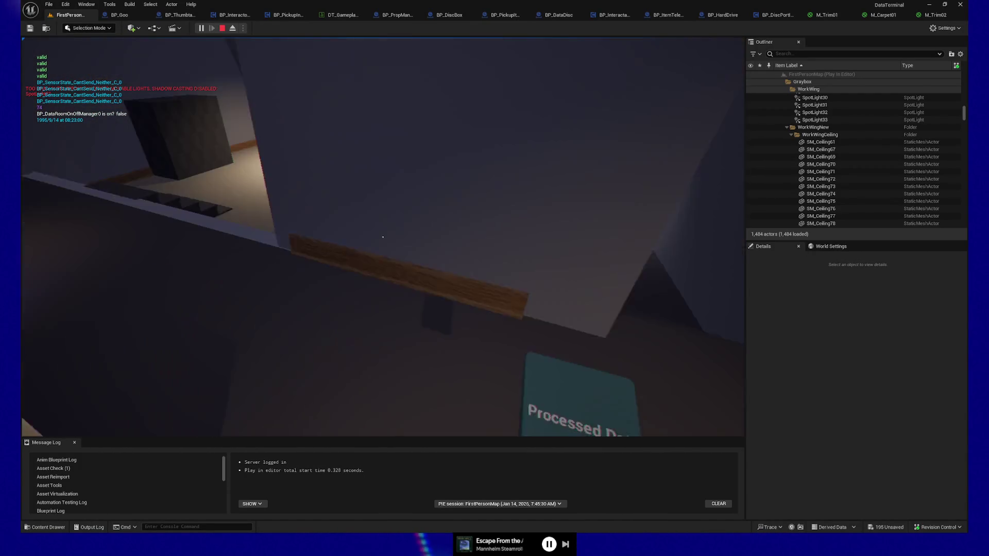
Step: Carry Processed Data A to the starfield window, dropping it on the ledge and grabbing another card
key(w)
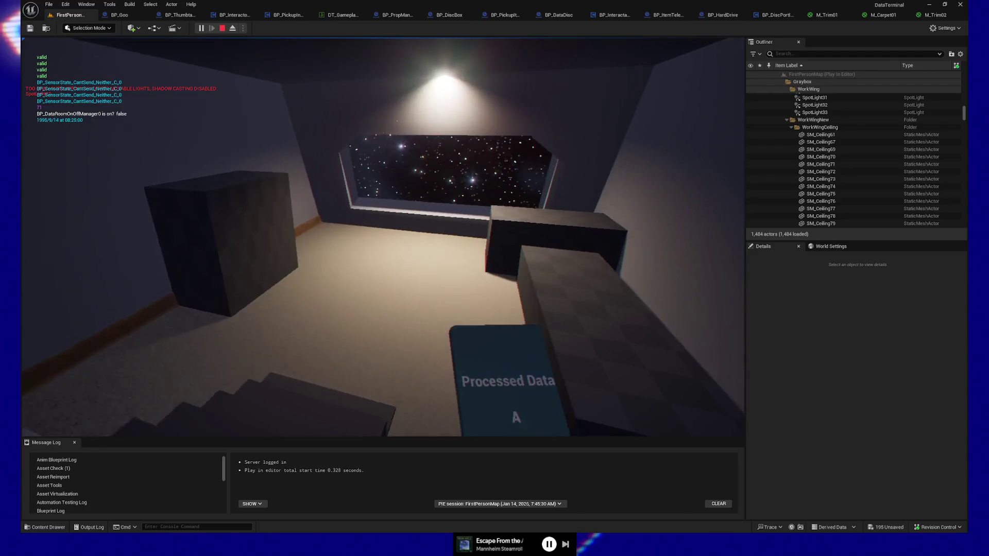
key(w)
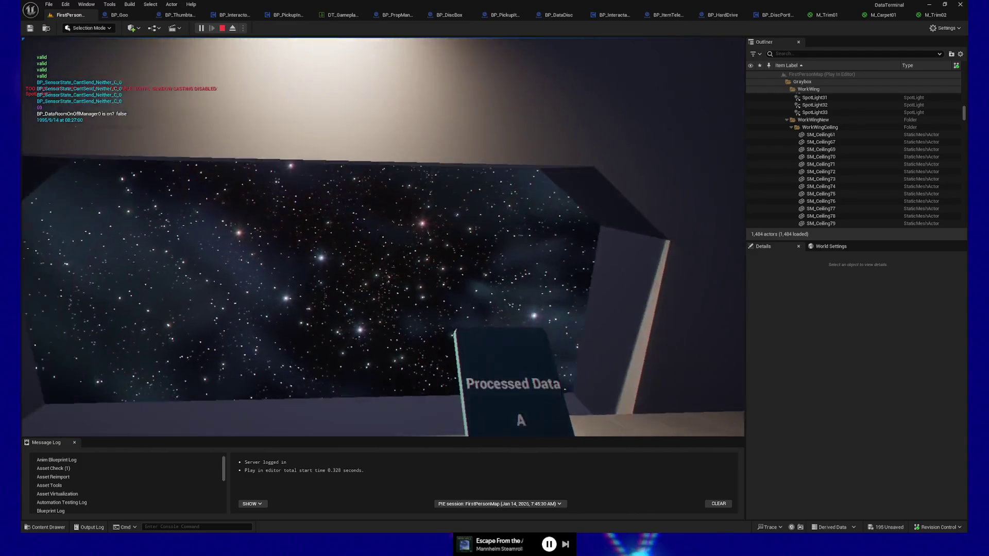
key(w)
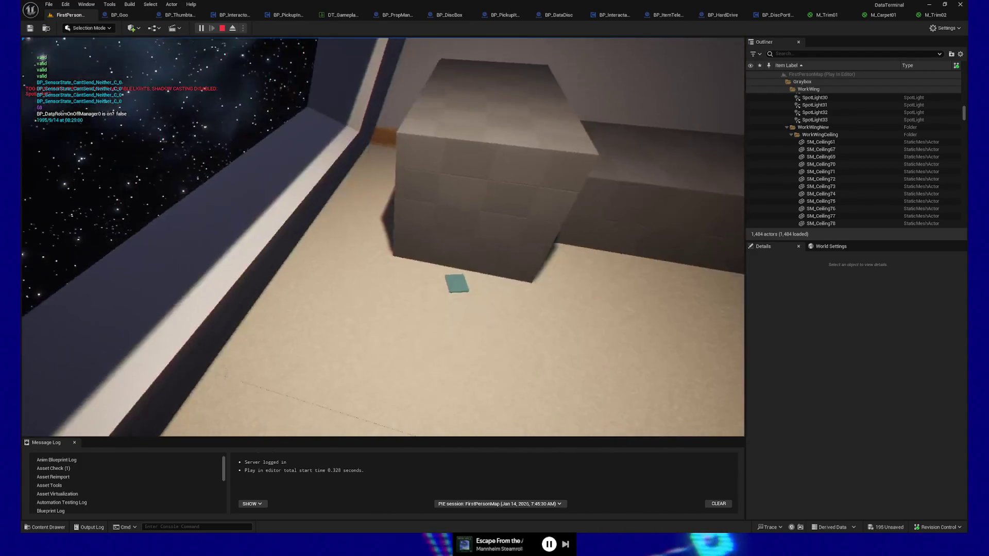
key(w)
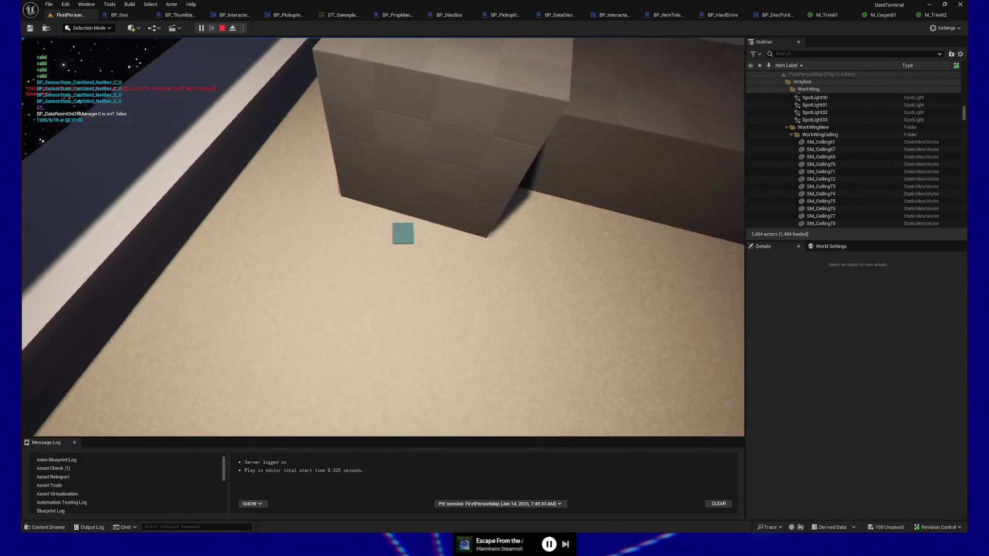
key(e)
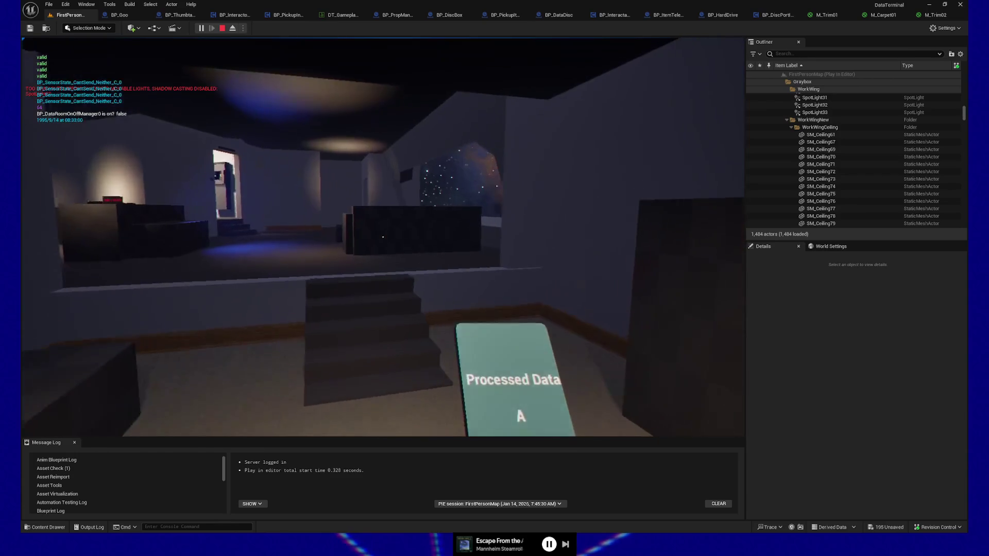
key(w)
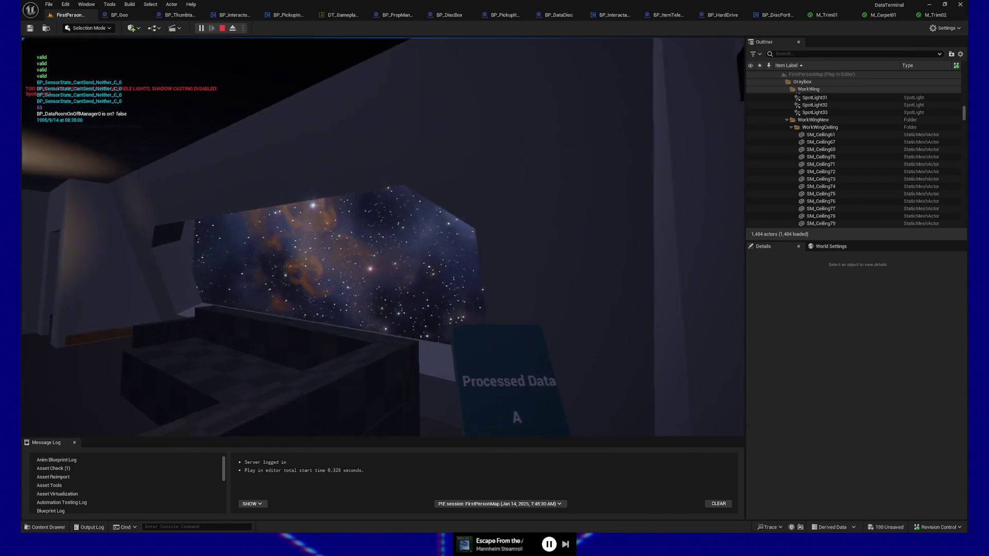
key(e)
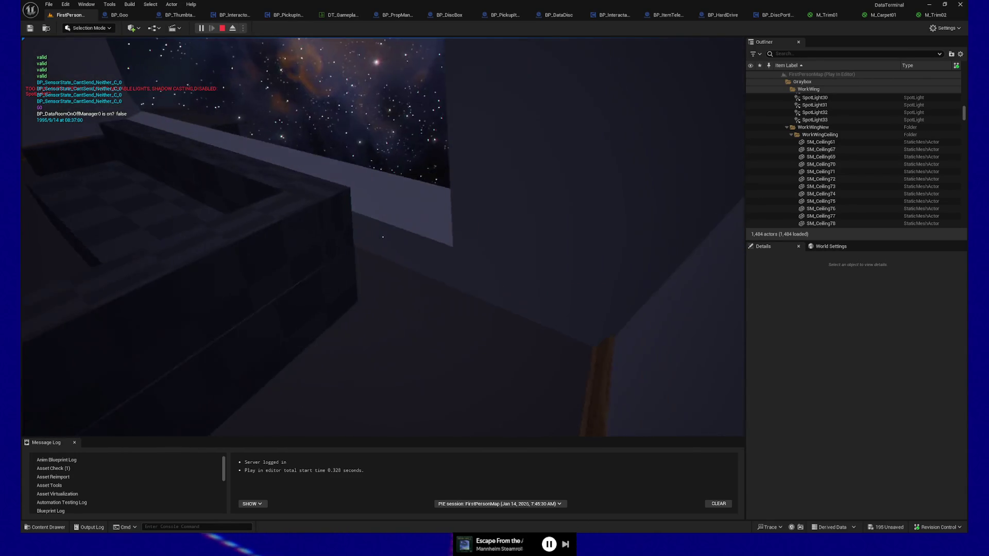
key(w)
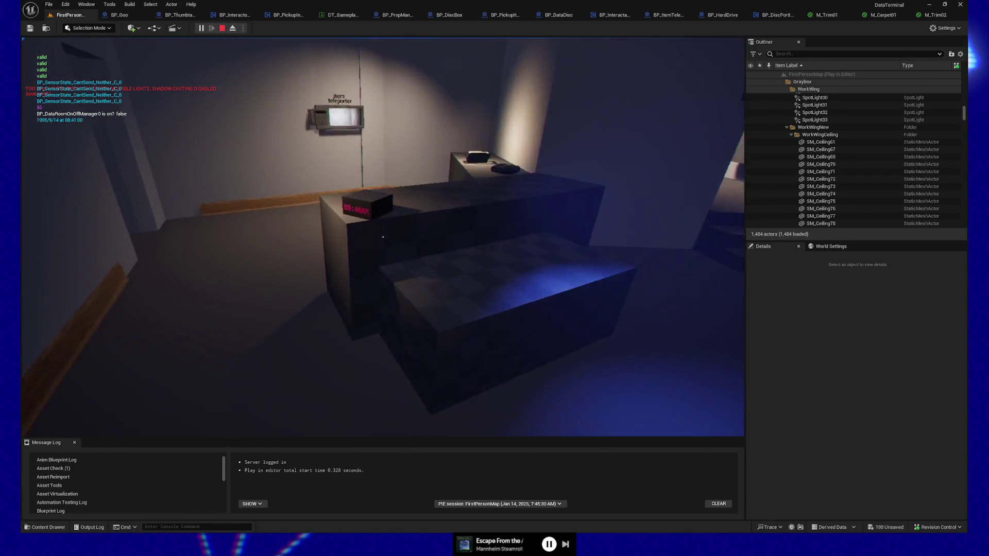
key(w)
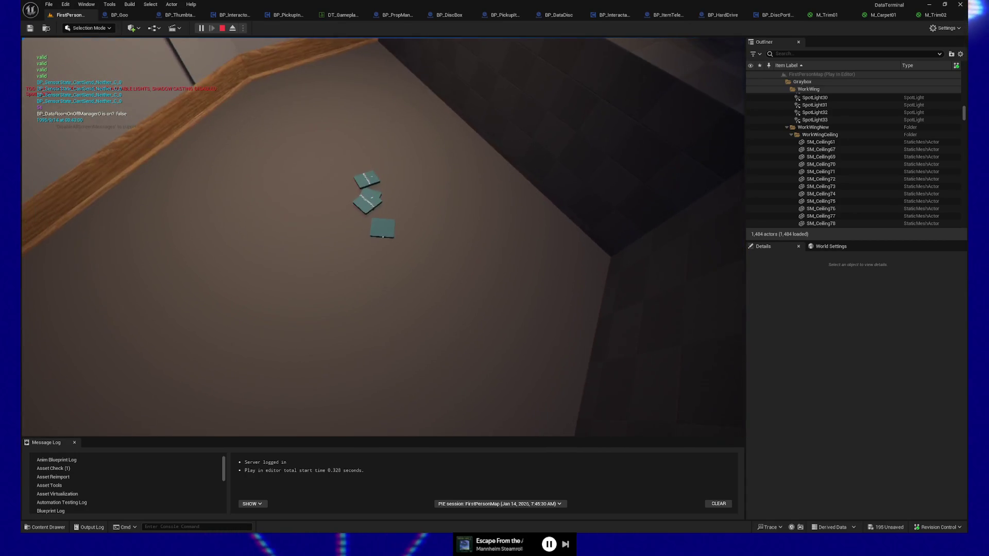
key(e)
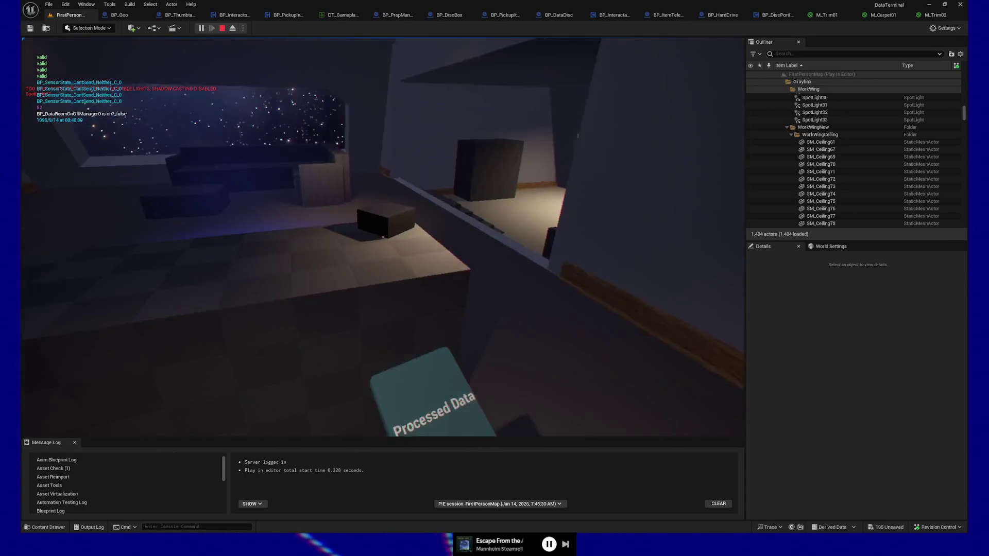
key(w)
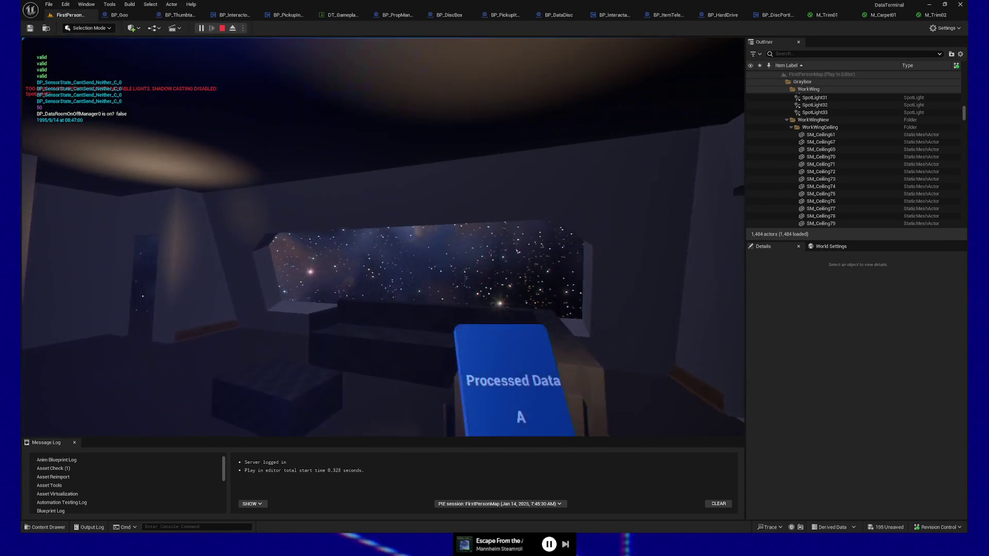
key(w)
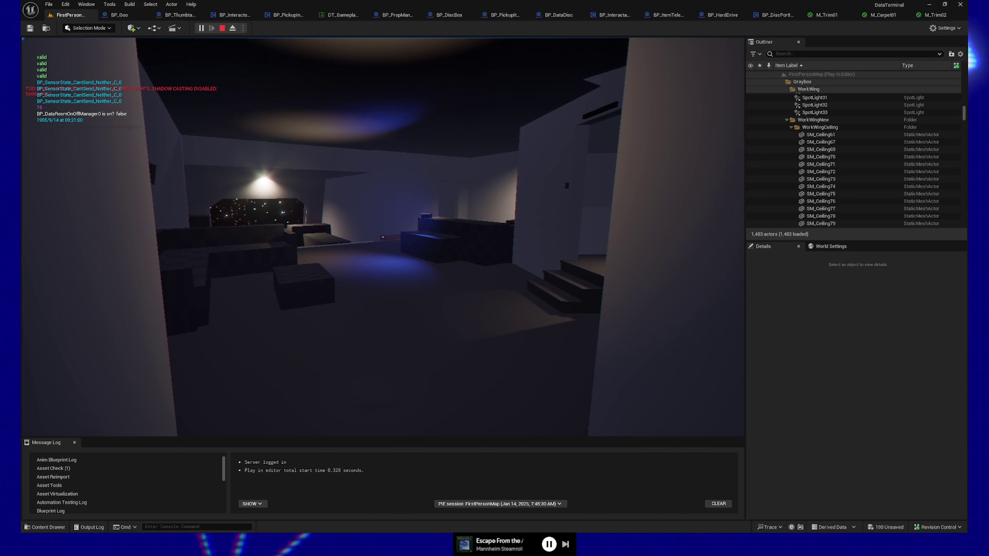
Step: Walk from the stairs through the corridor into the lounge toward the starfield window
key(w)
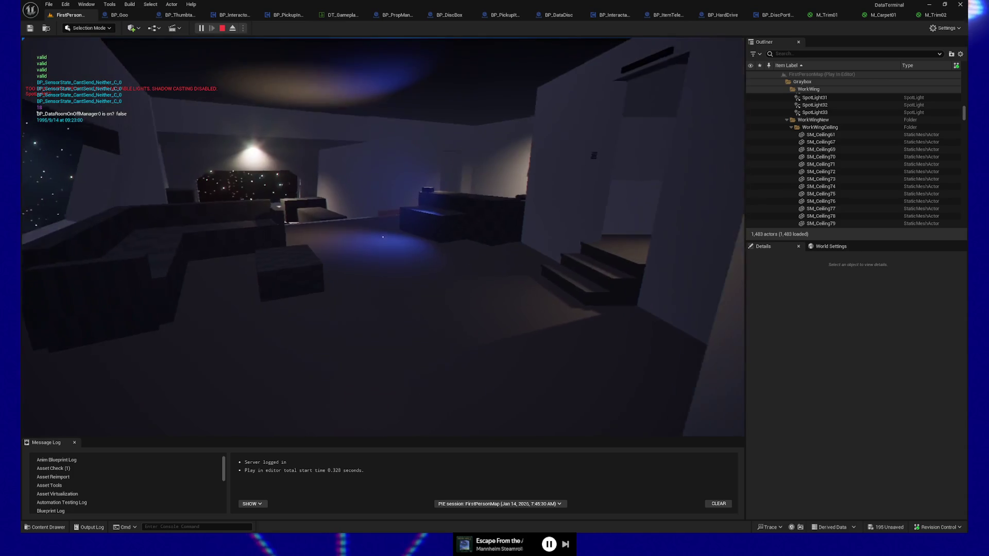
key(w)
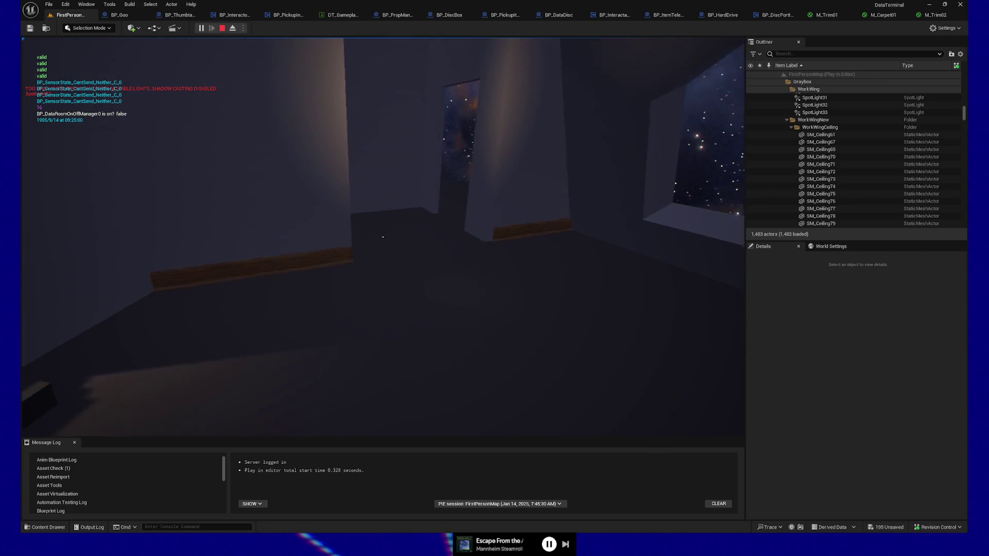
key(w)
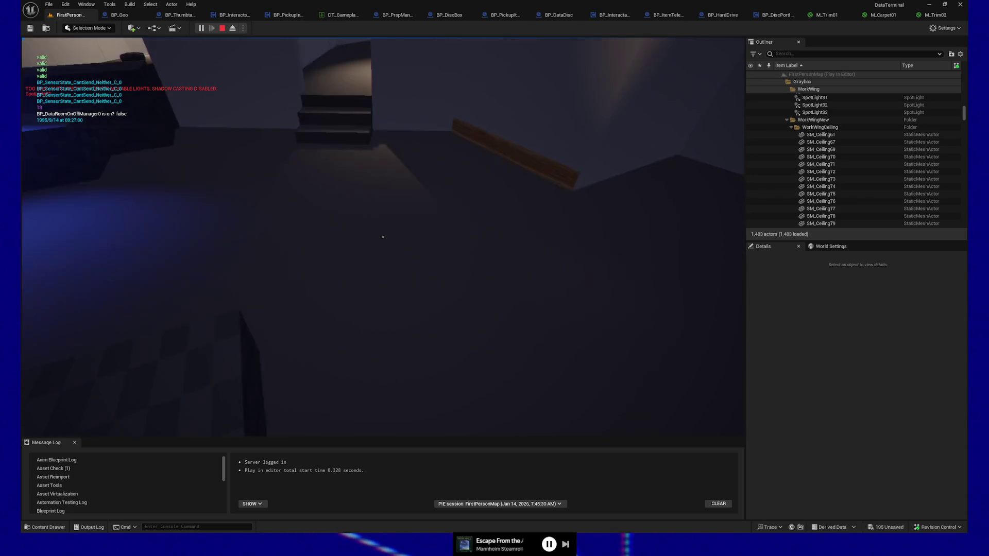
key(w)
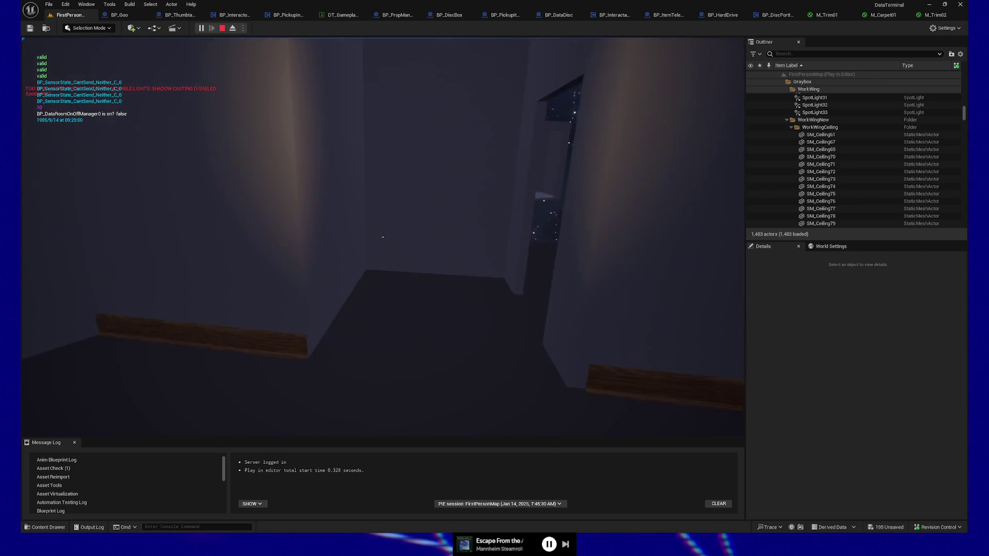
key(w)
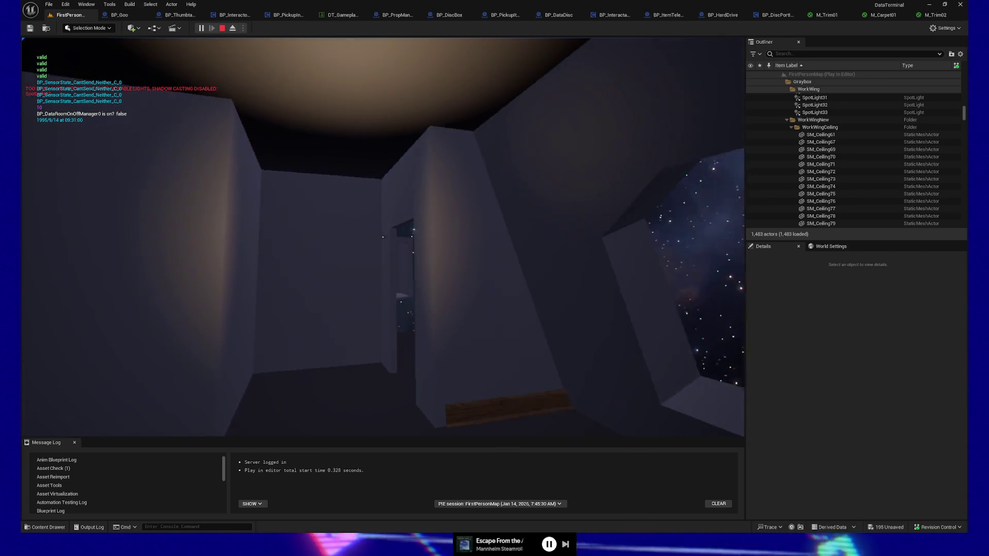
key(w)
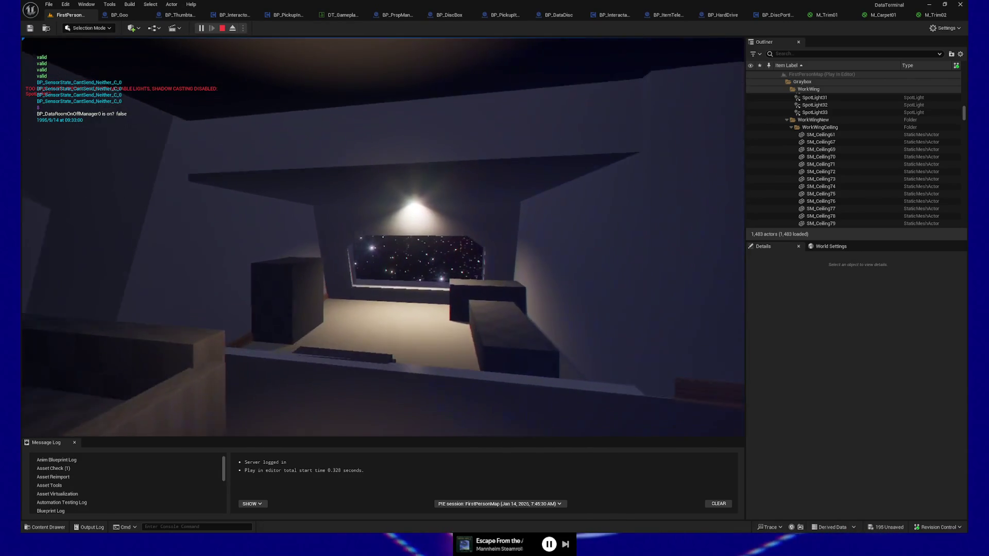
key(w)
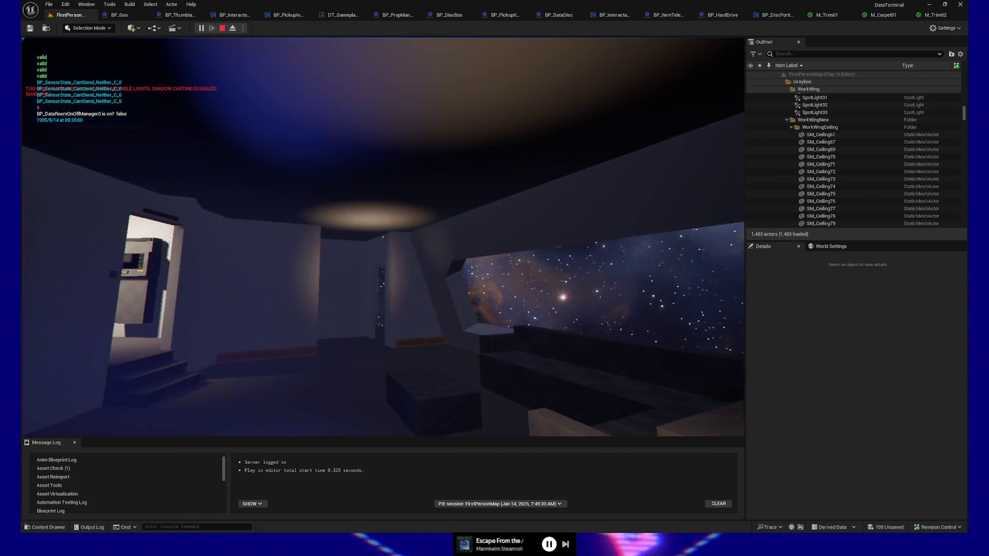
key(w)
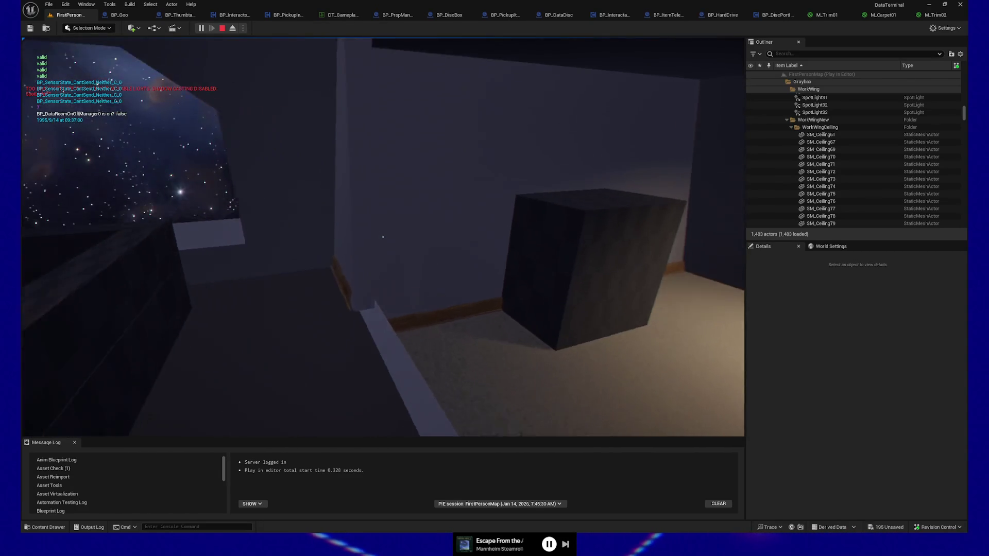
Step: Back up to view the room from the steps, then edge toward the stairs
key(s)
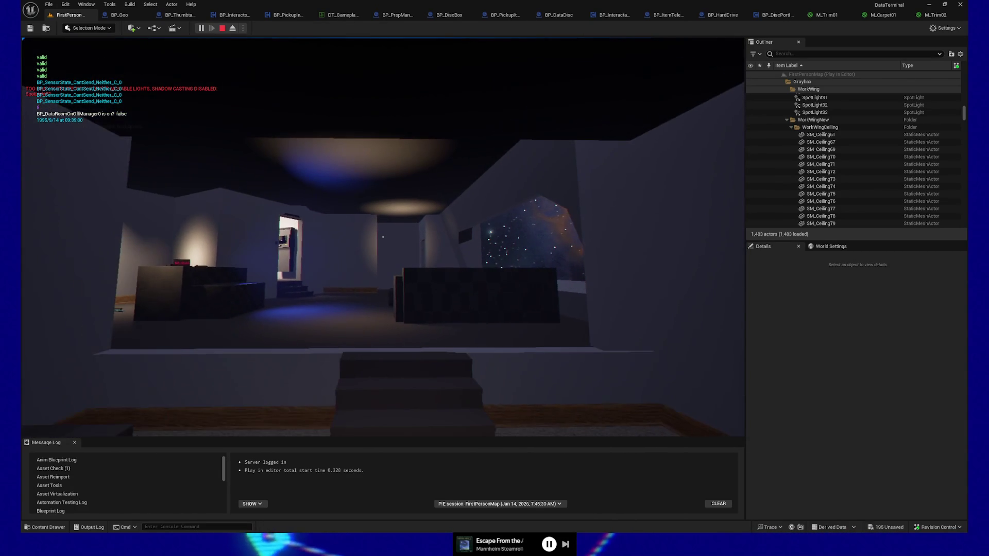
key(s)
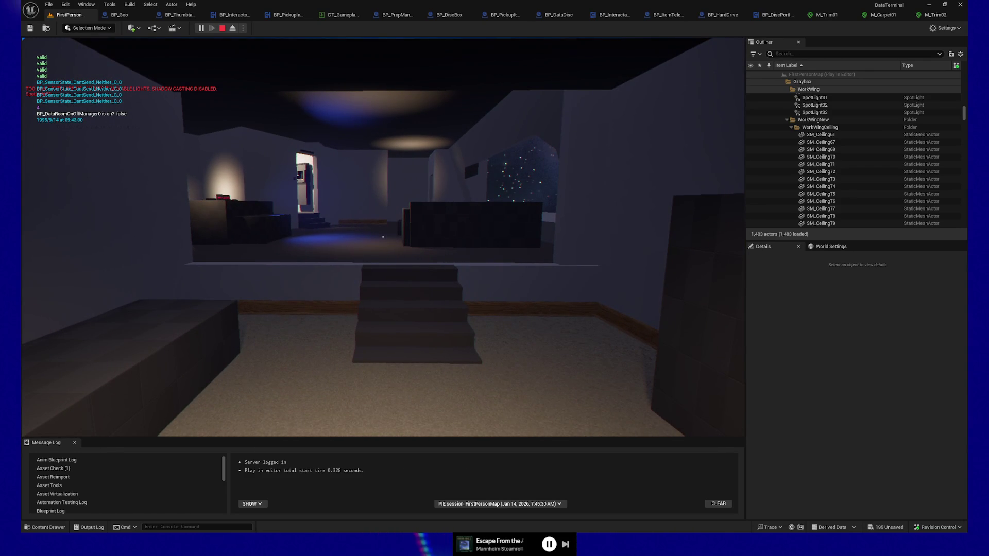
key(s)
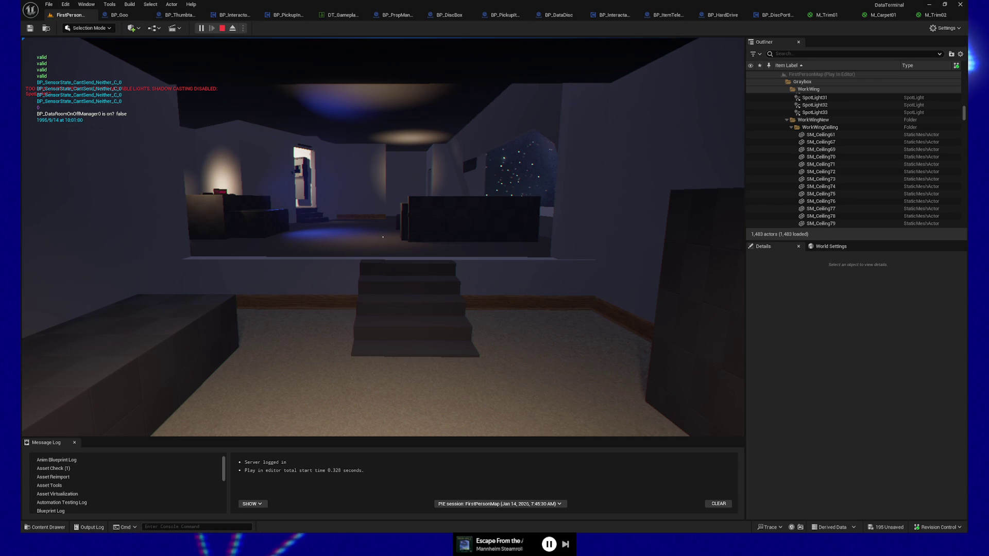
key(w)
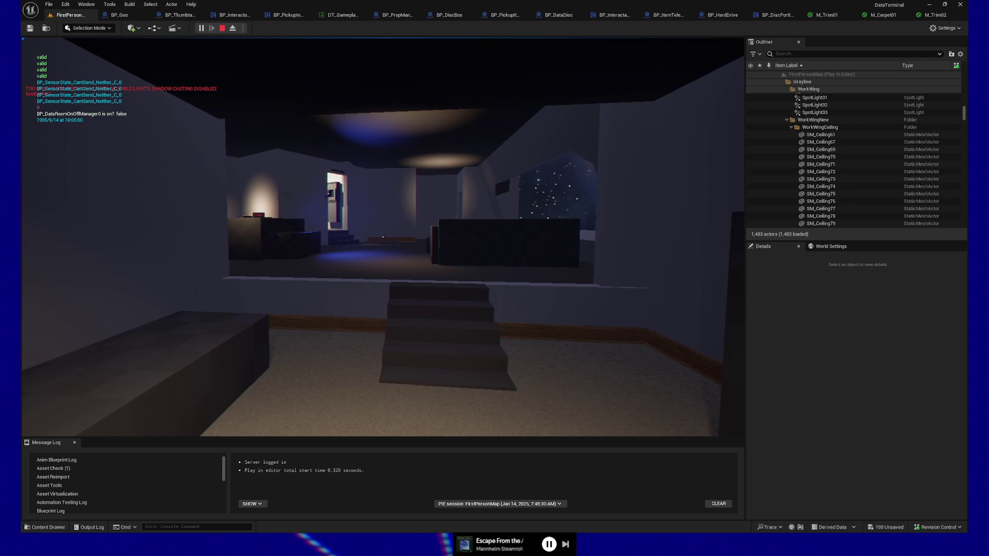
key(w)
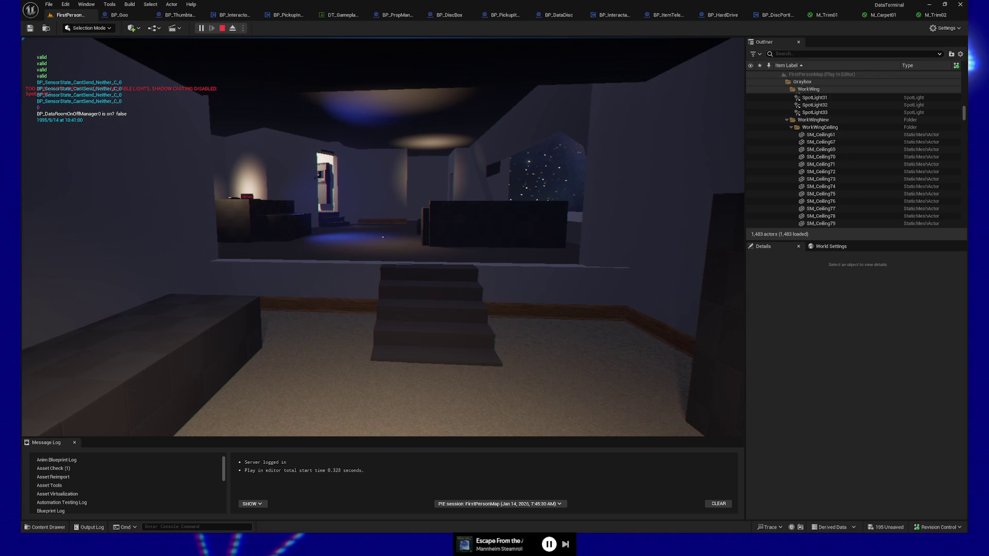
Step: Walk past the stairs toward the starry window, then pause and quit the play-test
key(w)
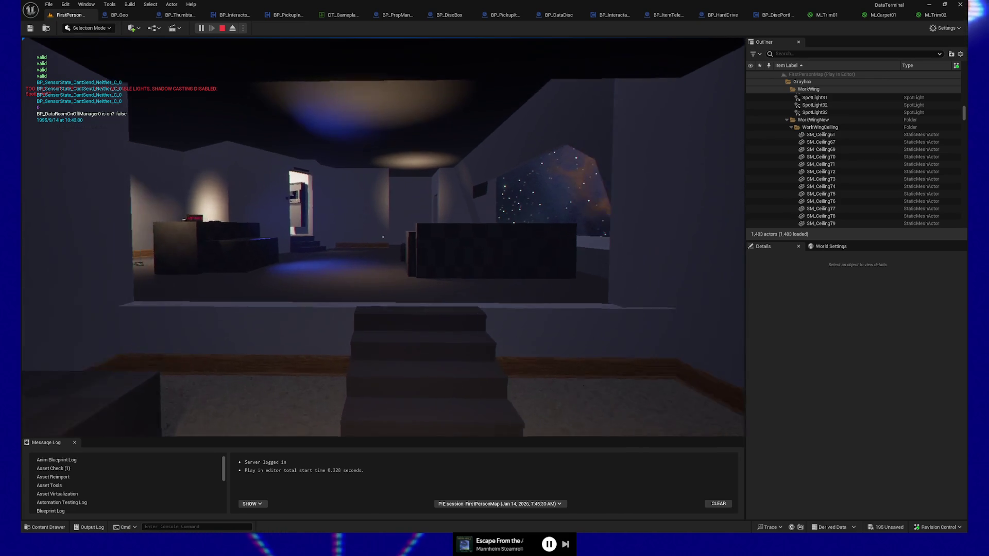
key(w)
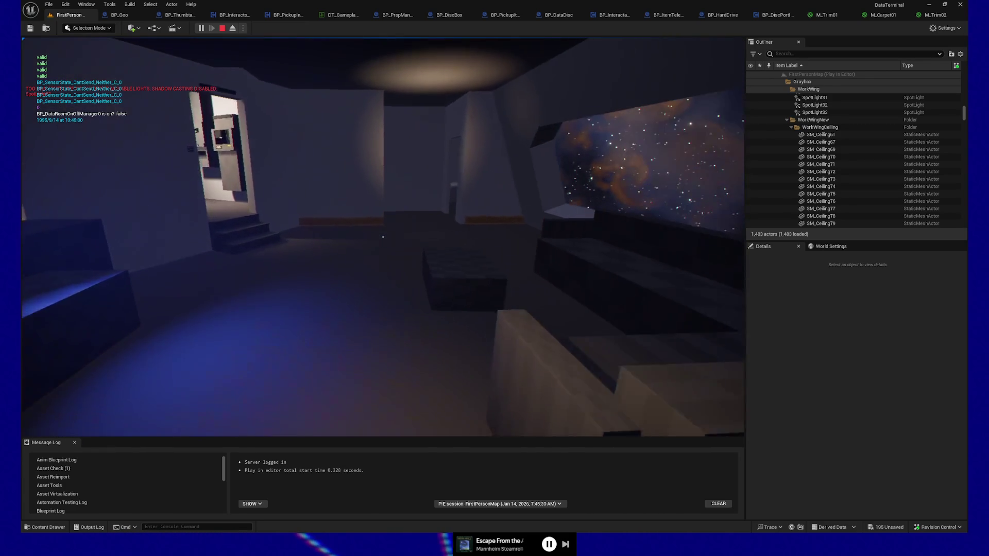
key(w)
key(w)
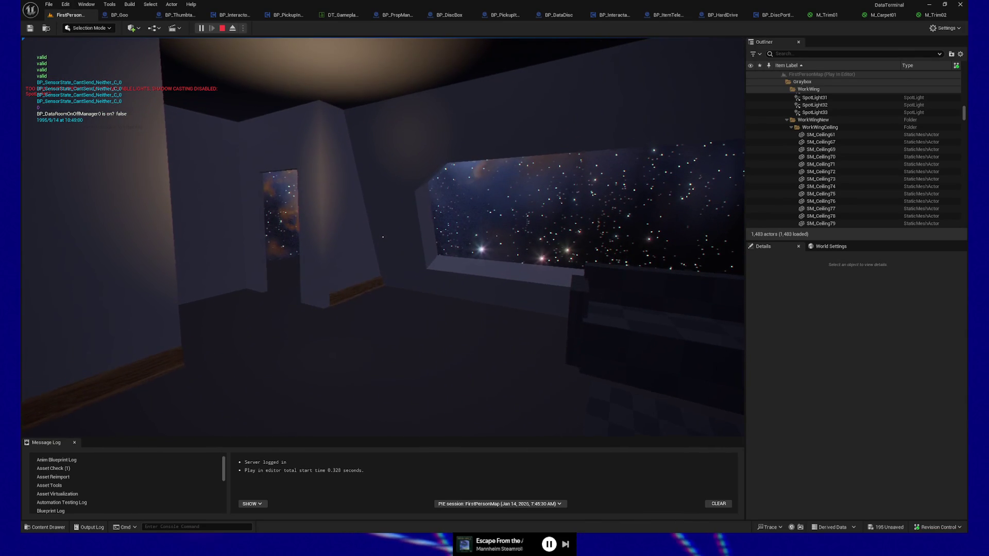
key(w)
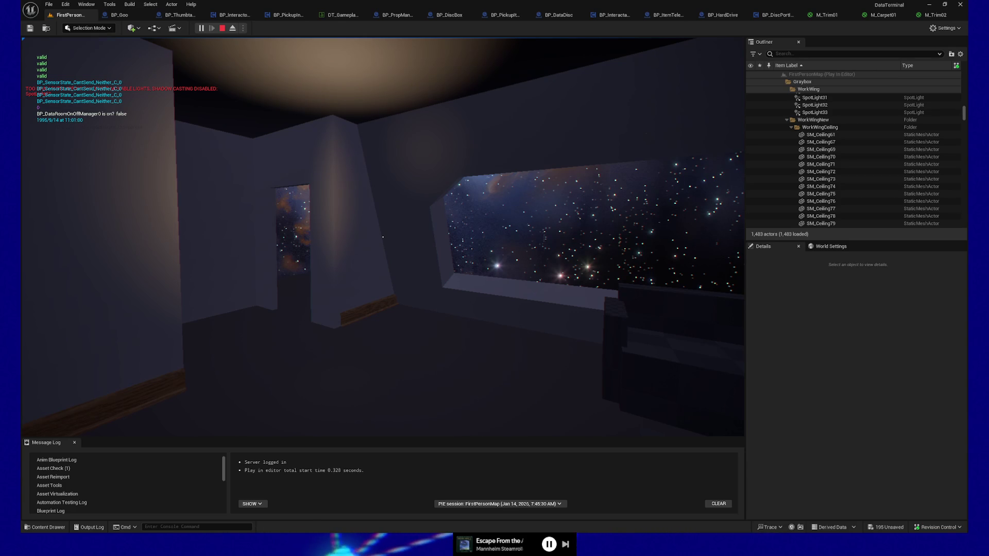
mouse_move(383, 237)
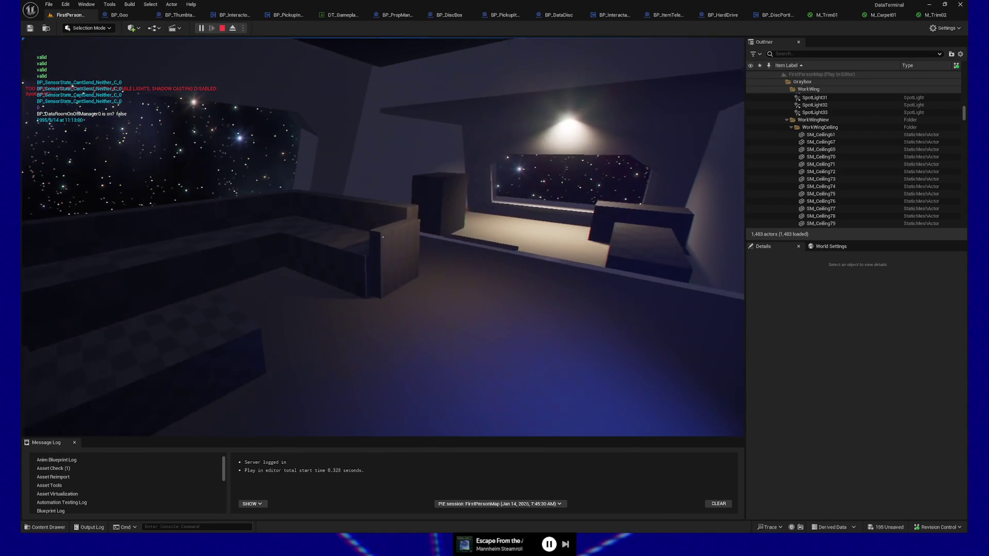
key(Escape)
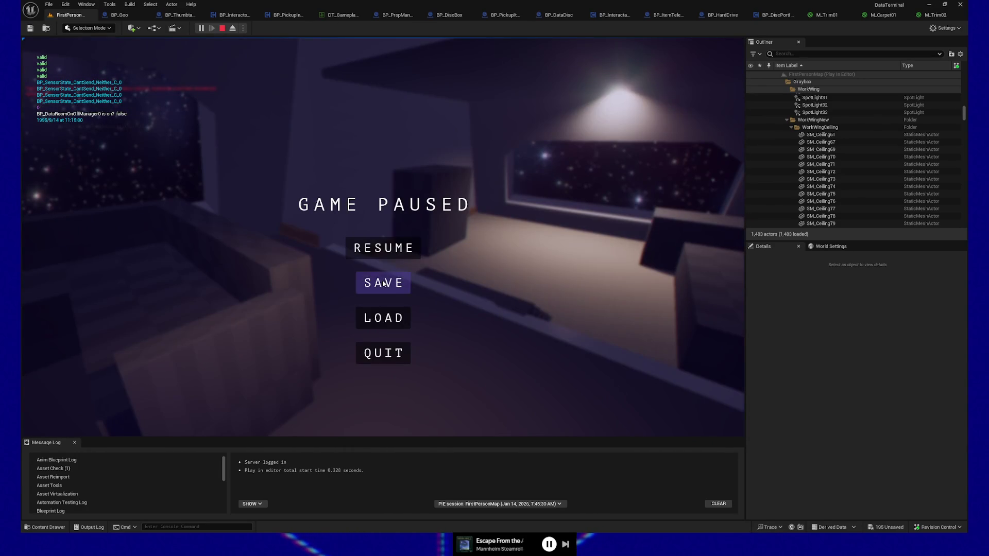
click(373, 357)
Step: Delete the two tall lounge wall pieces and the right wall SM_Wall2x3_26
click(409, 314)
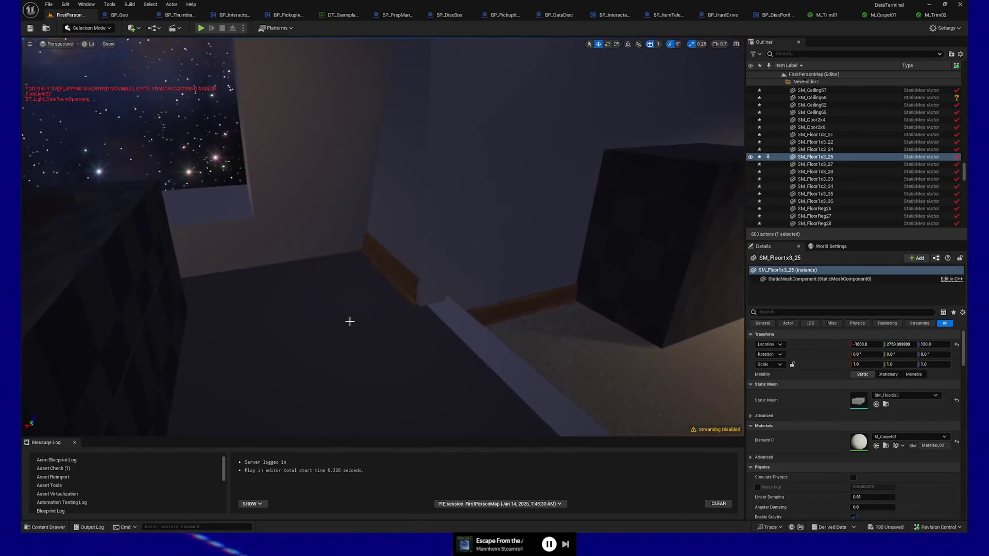
click(350, 322)
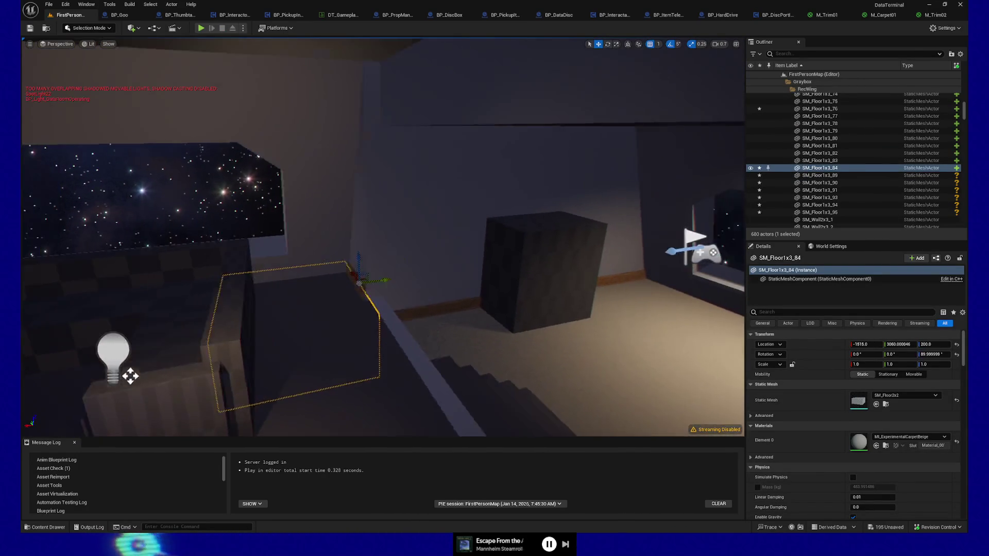
drag(405, 277, 405, 277)
click(395, 266)
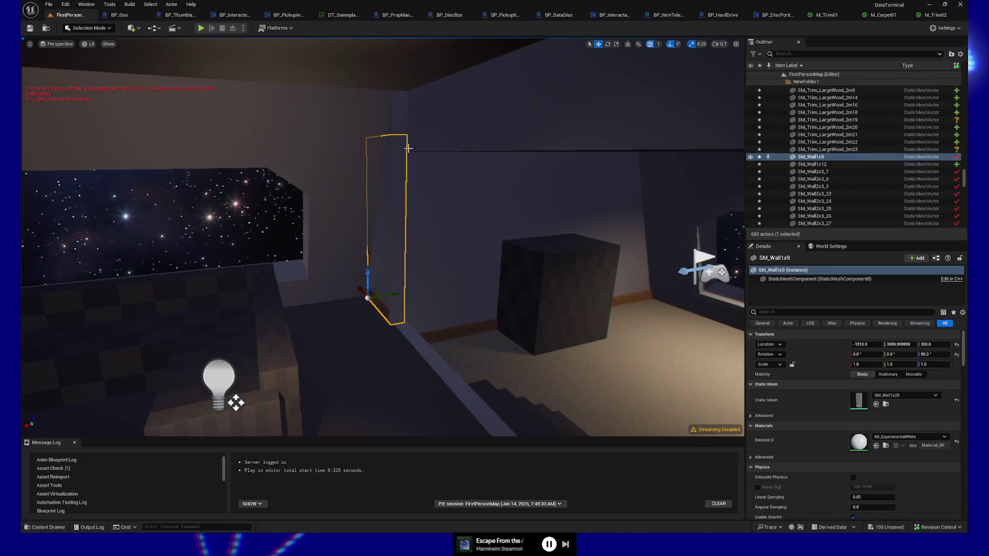
ctrl+click(400, 321)
mouse_move(399, 321)
mouse_down()
mouse_move(663, 288)
mouse_move(252, 304)
mouse_up()
key(Delete)
click(680, 294)
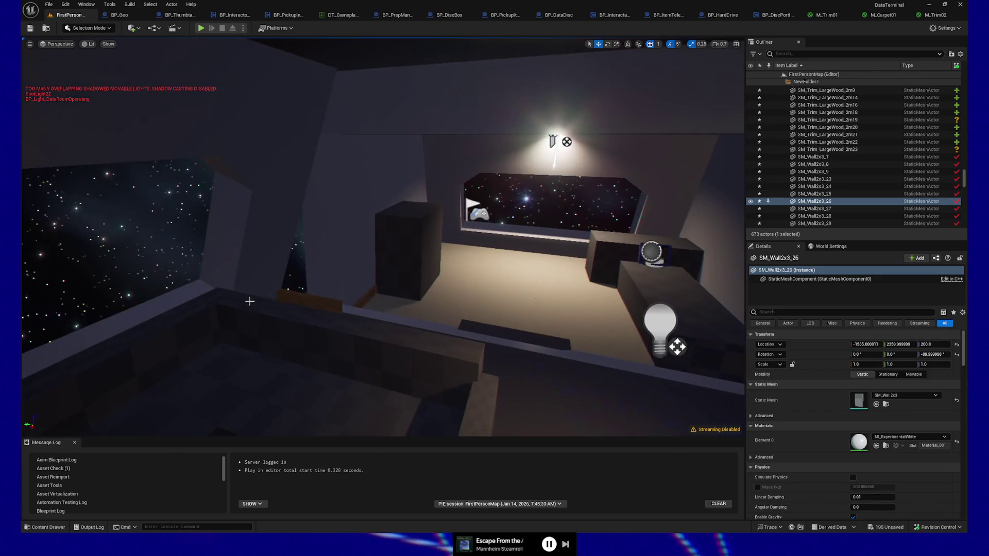
key(Delete)
Step: Duplicate the wall panel with its wooden trim and set grid snap to 100
drag(361, 286, 504, 285)
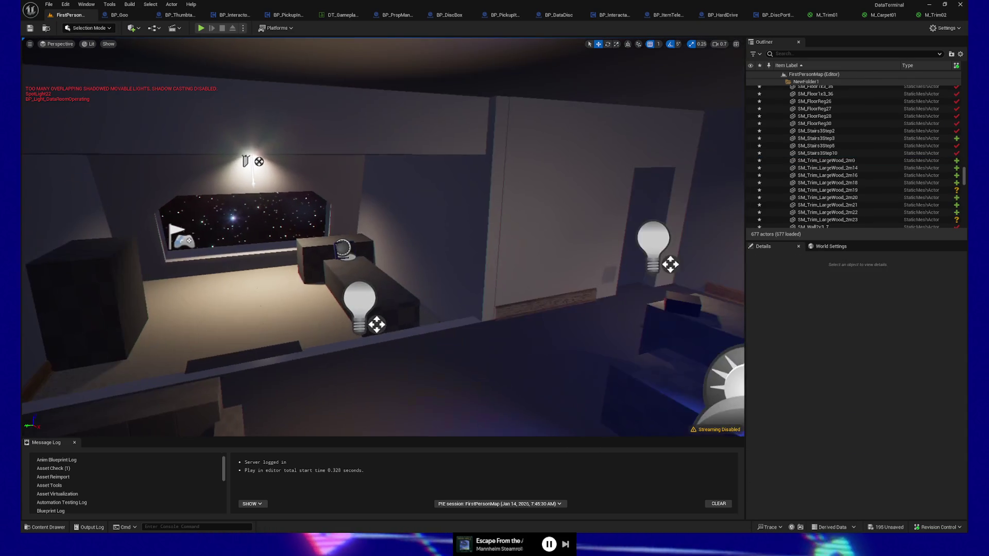
click(504, 285)
ctrl+click(532, 299)
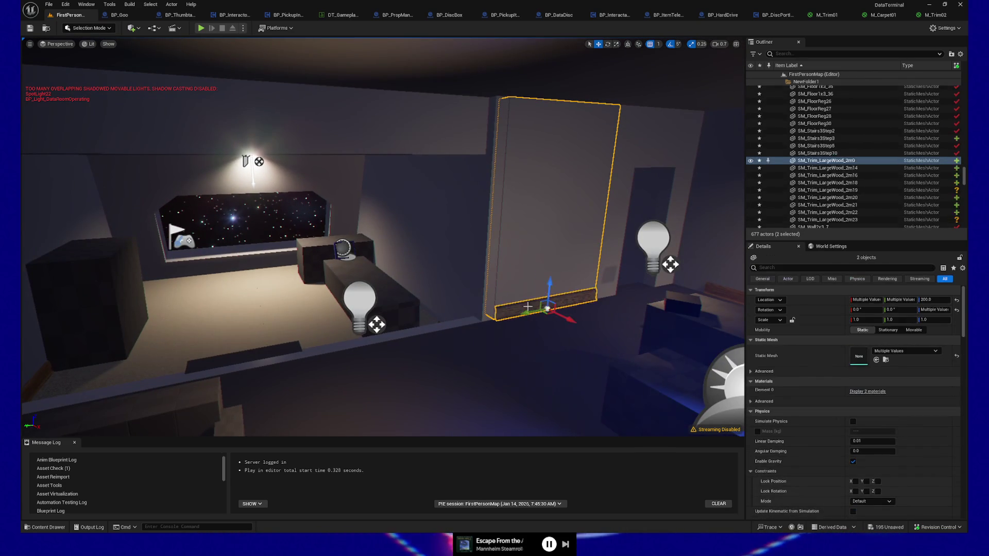
key(ctrl+d)
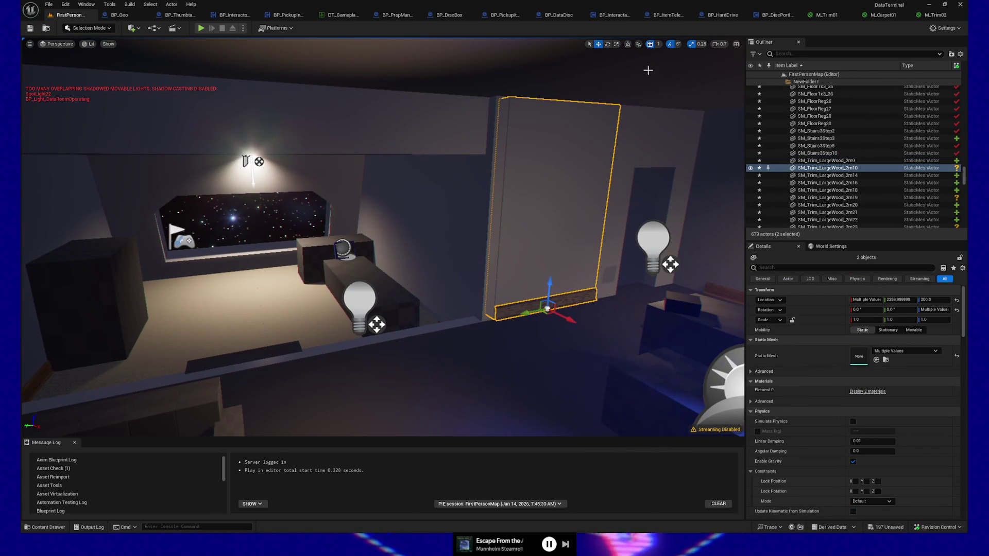
click(660, 44)
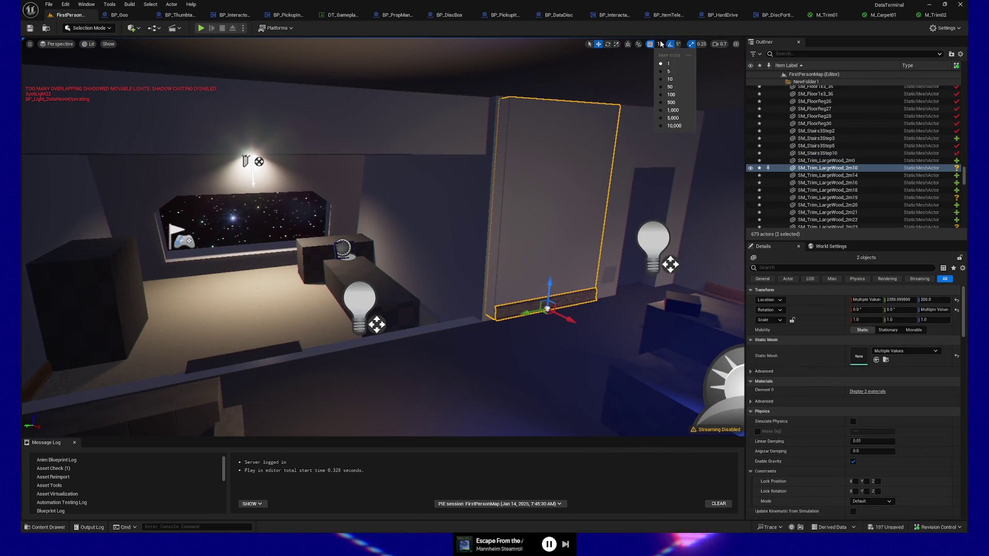
click(670, 95)
Step: Slide the duplicated panel and trim 400 units along Y, then check the surrounding floor pieces
mouse_move(528, 312)
mouse_down()
mouse_move(230, 339)
mouse_move(25, 378)
mouse_move(328, 359)
mouse_move(211, 355)
mouse_move(306, 357)
mouse_up()
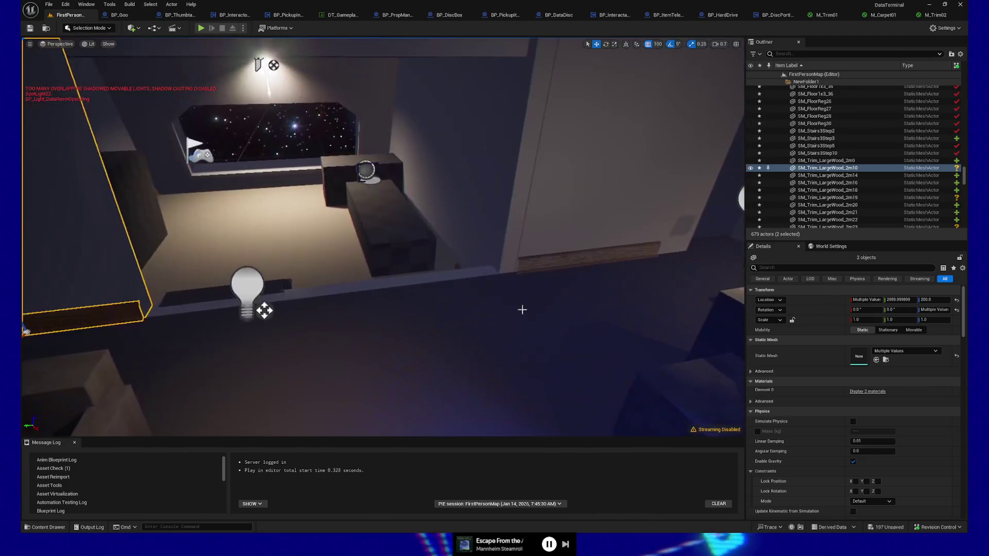
click(653, 301)
drag(610, 300, 536, 268)
click(608, 346)
mouse_move(585, 344)
mouse_down()
mouse_move(649, 335)
mouse_move(582, 347)
mouse_up()
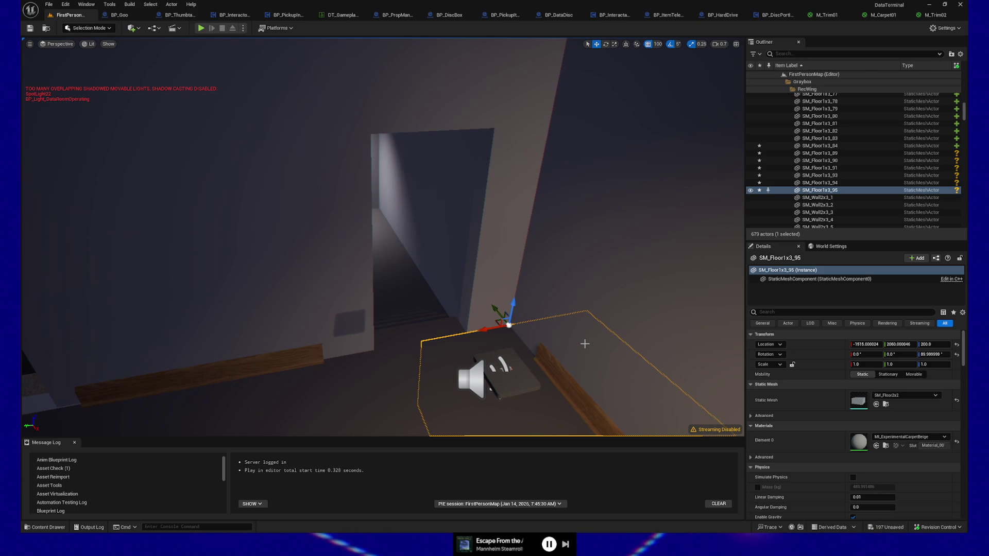
mouse_move(554, 287)
mouse_down()
mouse_move(494, 361)
mouse_move(355, 344)
mouse_move(324, 317)
mouse_move(323, 331)
mouse_move(325, 315)
mouse_move(327, 334)
mouse_up()
click(471, 366)
click(244, 273)
mouse_move(245, 272)
mouse_down()
mouse_move(246, 253)
mouse_move(259, 276)
mouse_up()
click(294, 294)
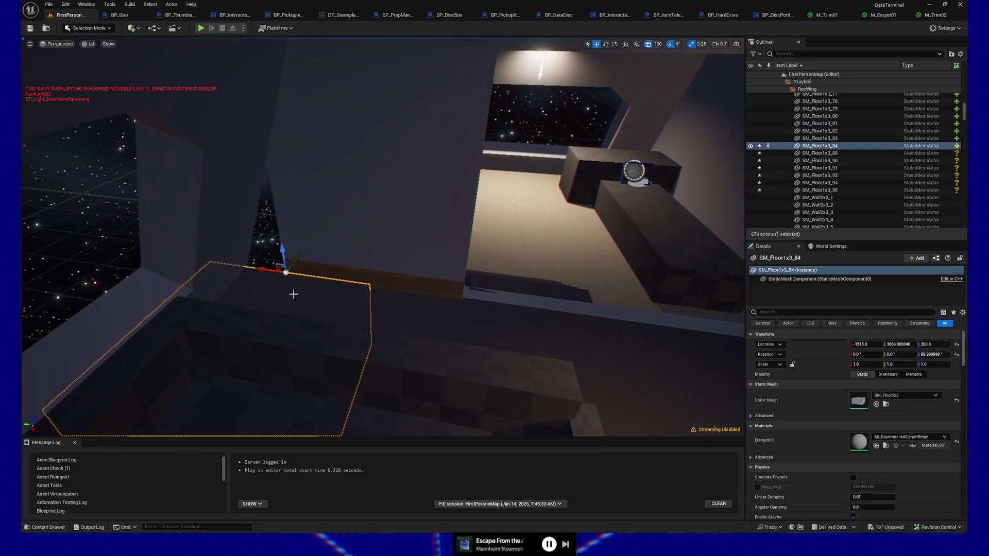
Step: Shift the brown baseboard strip and the wall above 100 units sideways to align with the floor
click(397, 282)
ctrl+click(394, 264)
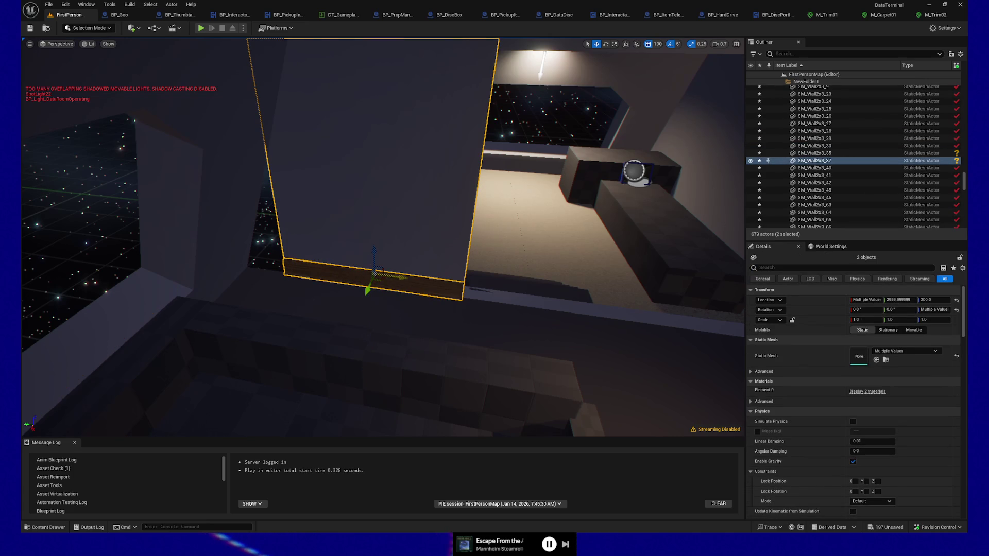
mouse_move(365, 272)
mouse_down()
mouse_move(325, 268)
mouse_move(386, 330)
mouse_move(508, 398)
mouse_up()
click(342, 296)
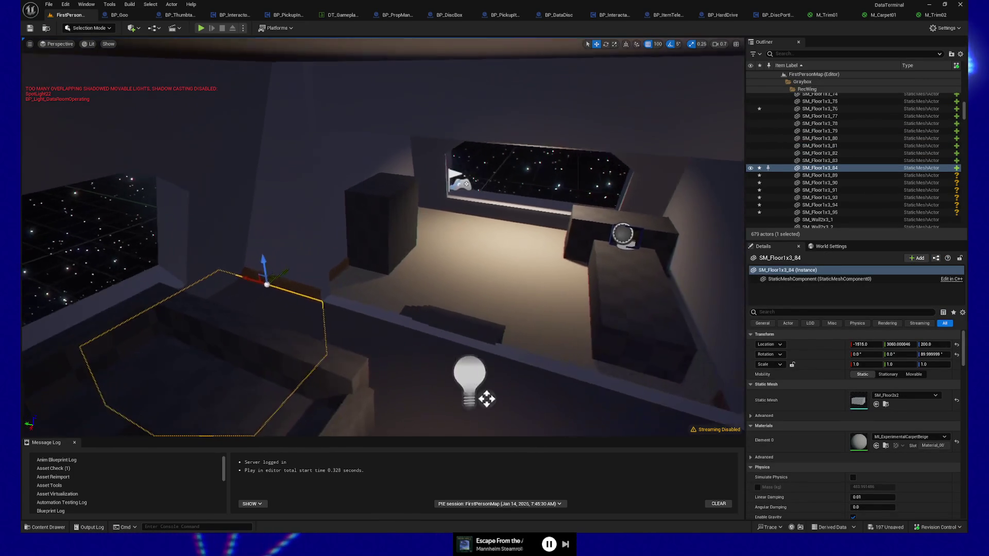
scroll(508, 398, up, 6)
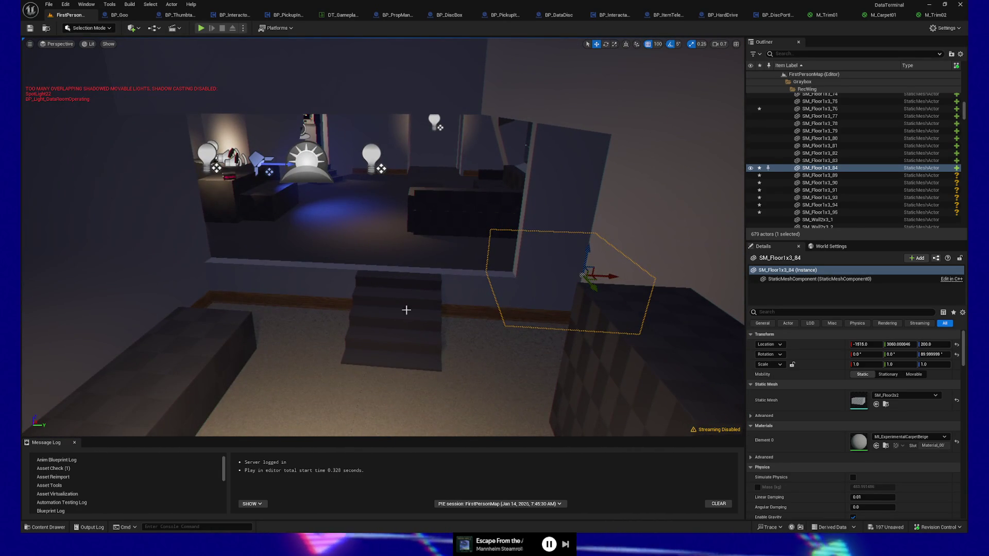
Step: Set grid snap to 10 and slide both stair steps a small step sideways
click(400, 289)
ctrl+click(404, 340)
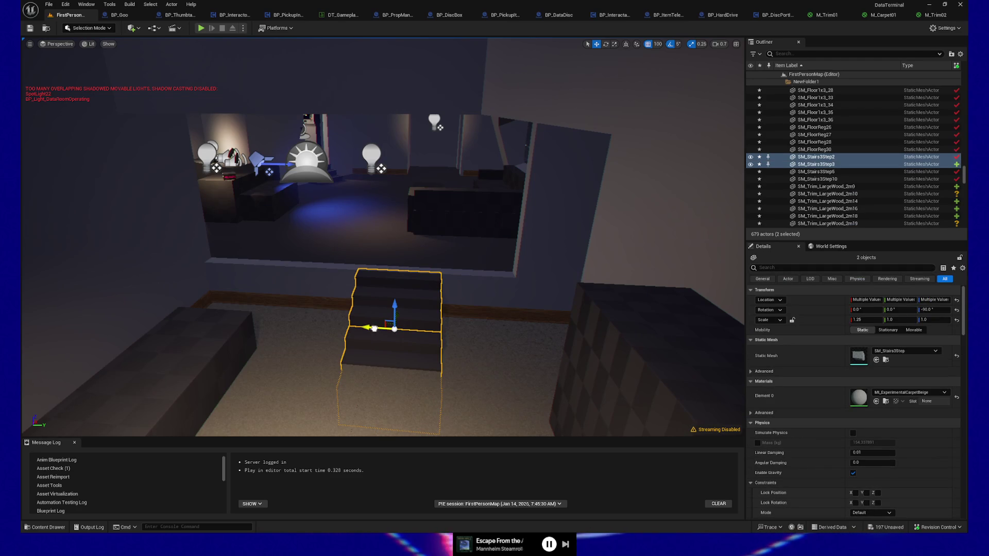
drag(359, 326, 295, 327)
key(ctrl+z)
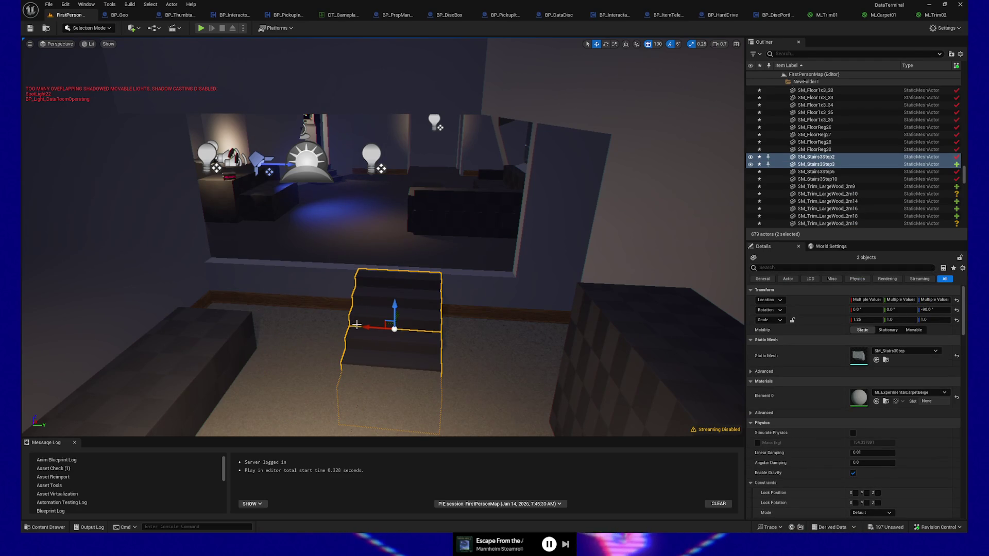
click(667, 80)
drag(366, 327, 331, 324)
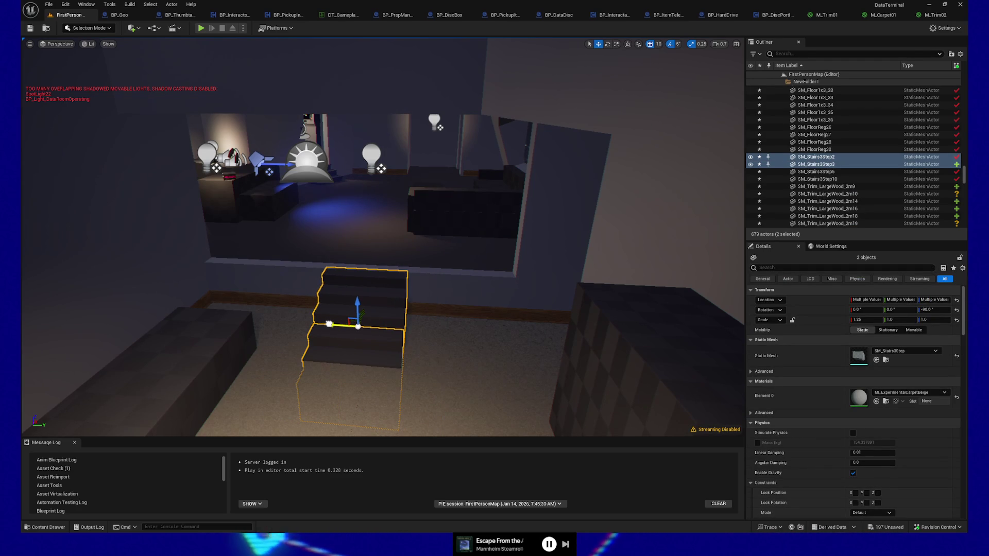
Step: Start playing the level from the floor spot beside the stairs
drag(395, 328, 387, 341)
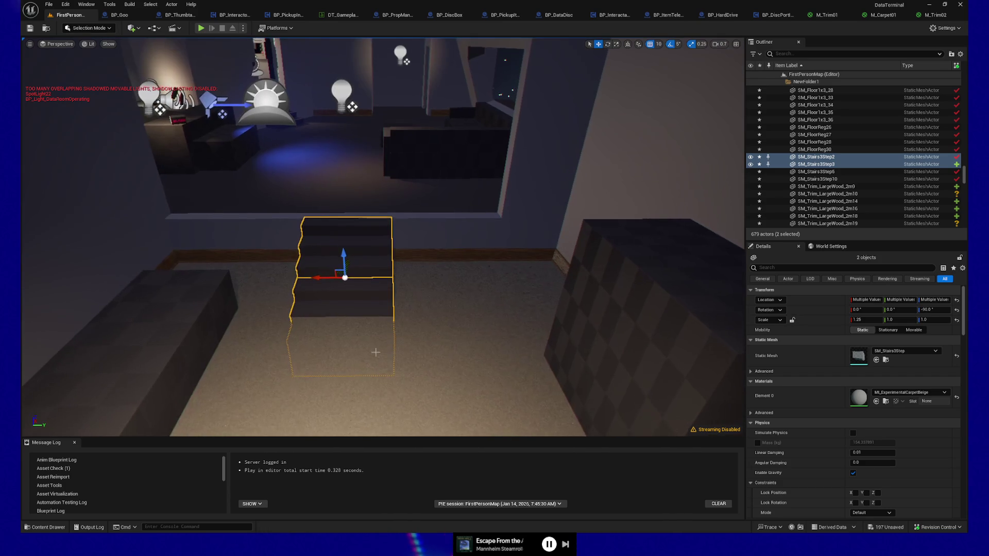
right_click(361, 369)
click(381, 401)
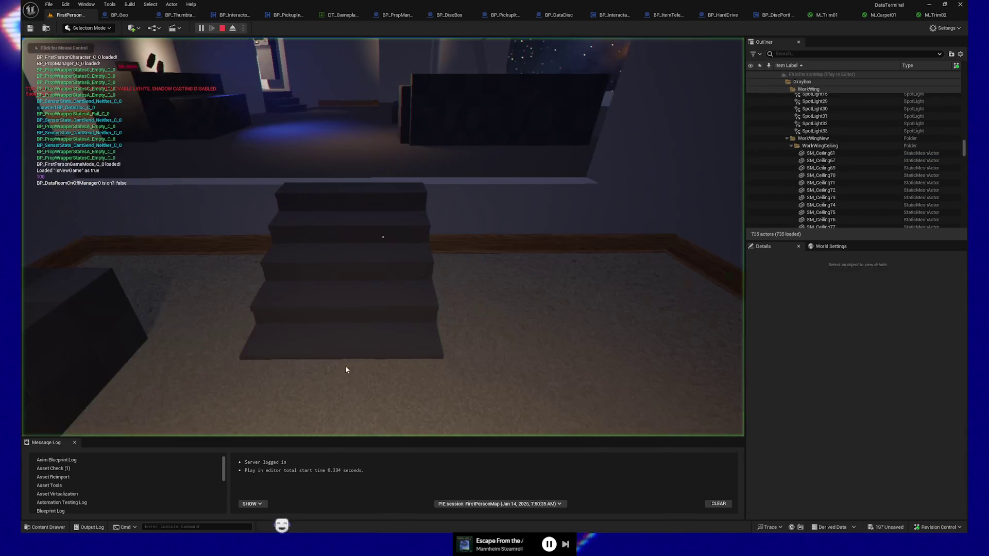
Step: Walk the player past the stairs toward the window bench, then pause and stop the session
click(345, 366)
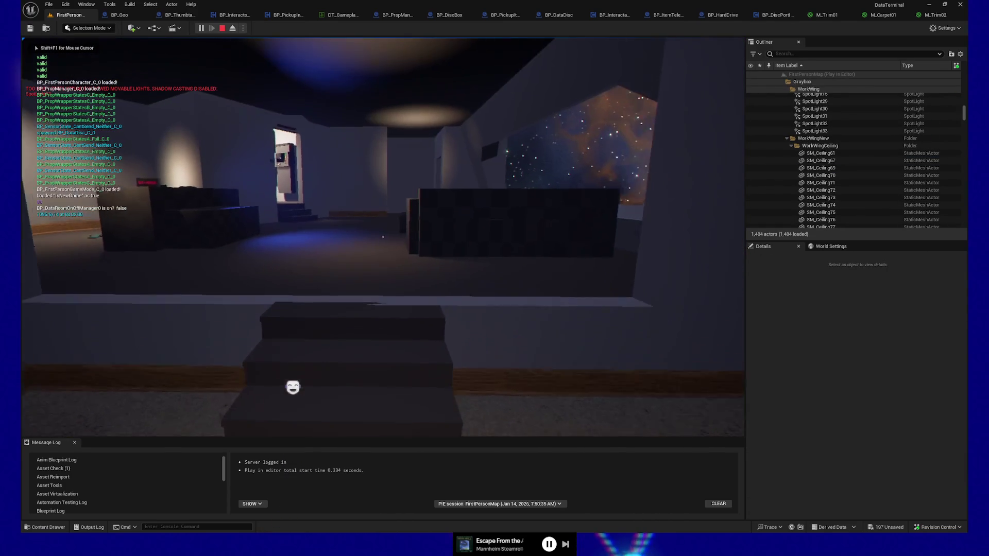
key(w)
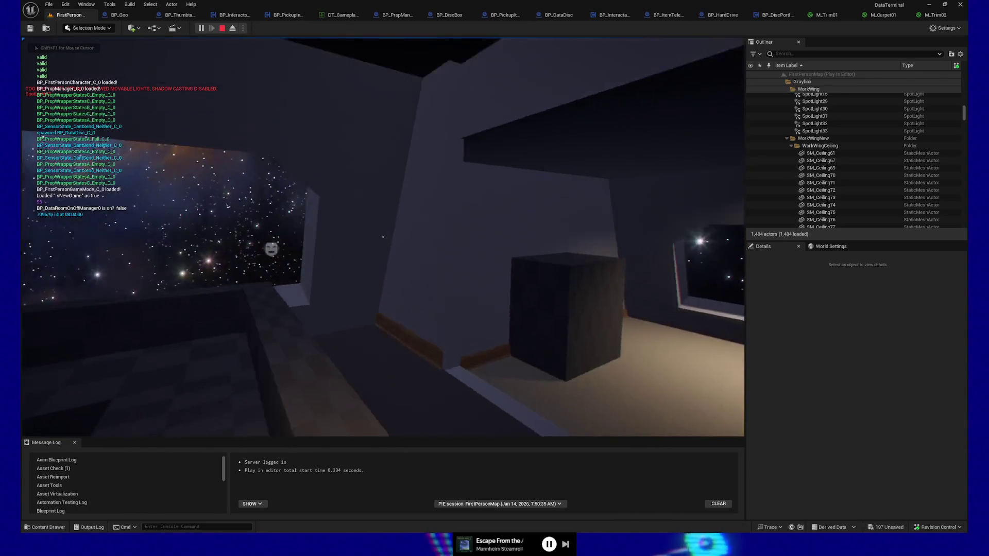
key(w)
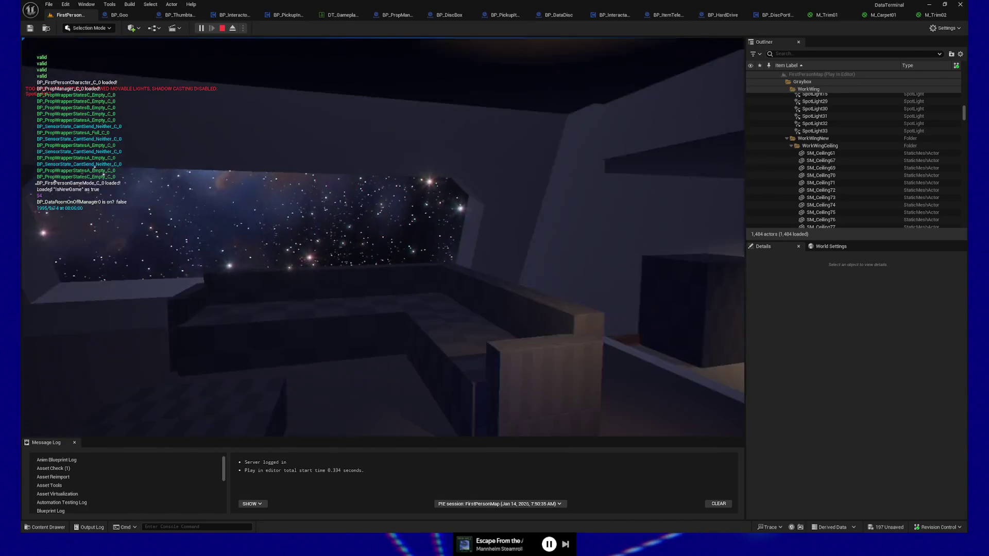
key(w)
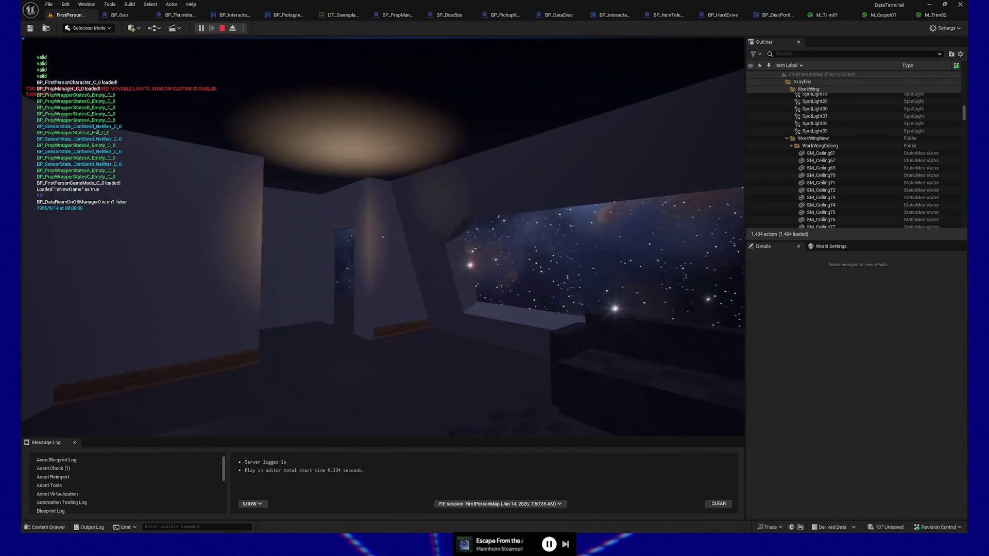
key(w)
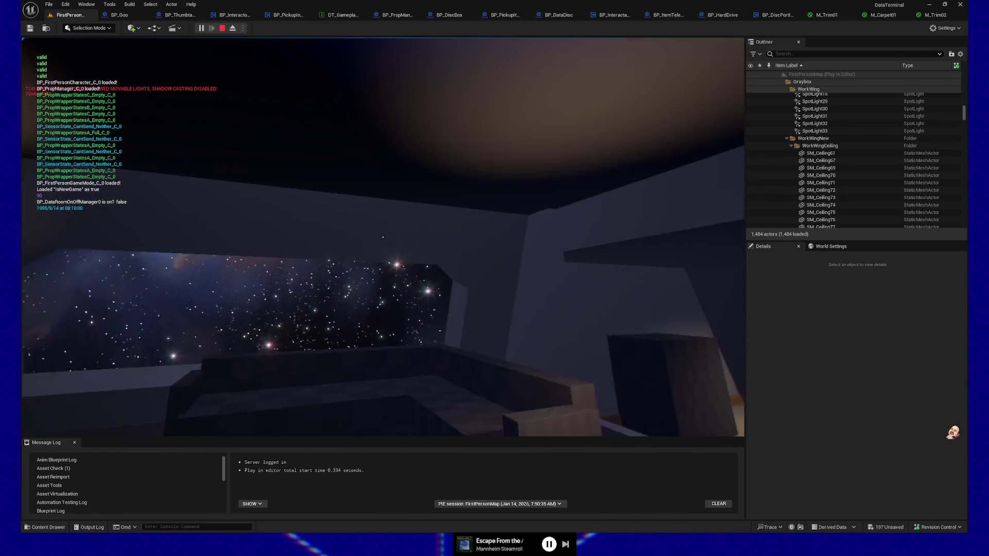
key(Escape)
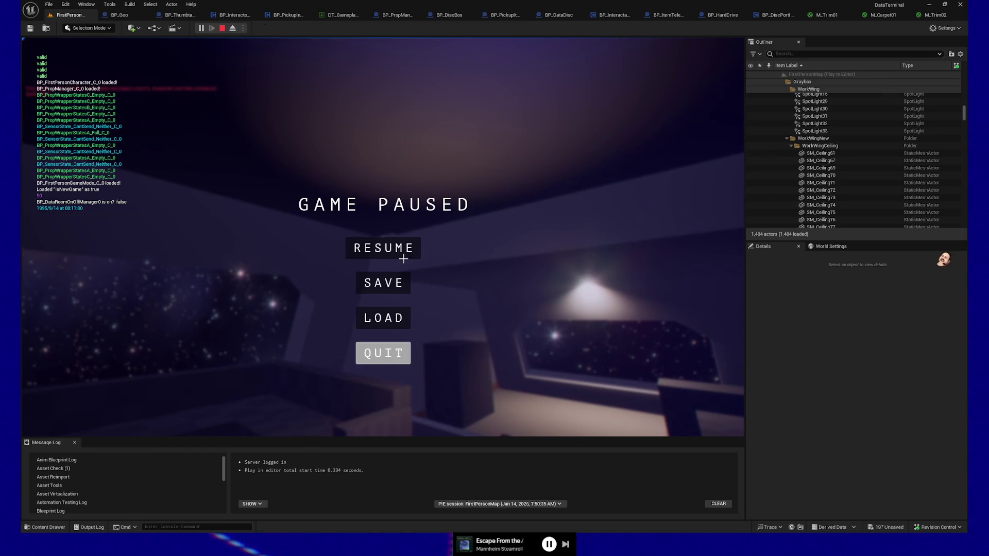
key(Escape)
Step: Alt-drag a copy of SM_Ceiling62 as SM_Ceiling63 and nudge it along X beside the original
drag(364, 253, 332, 251)
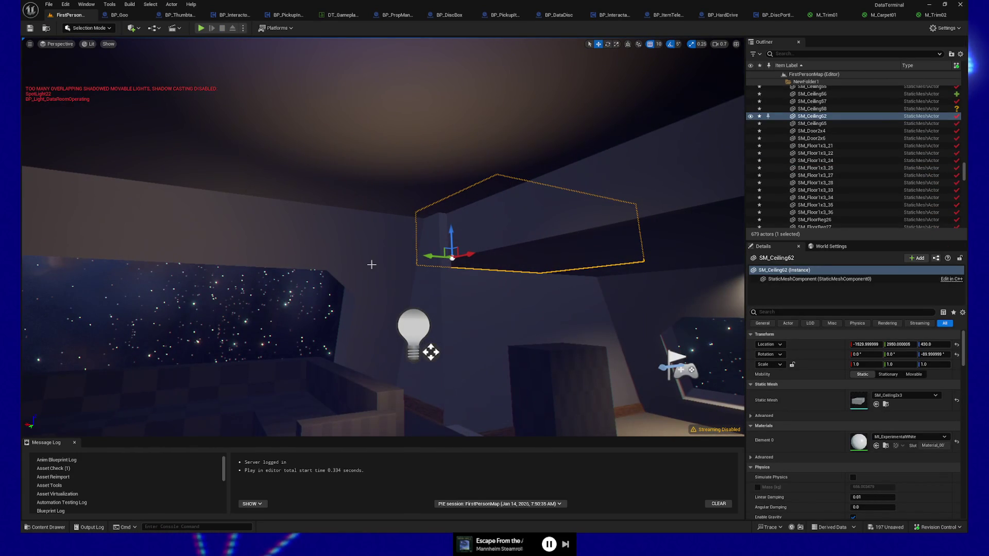
drag(428, 255, 234, 243)
drag(170, 242, 202, 240)
key(f)
mouse_move(401, 272)
mouse_down()
mouse_move(401, 221)
mouse_move(453, 221)
mouse_up()
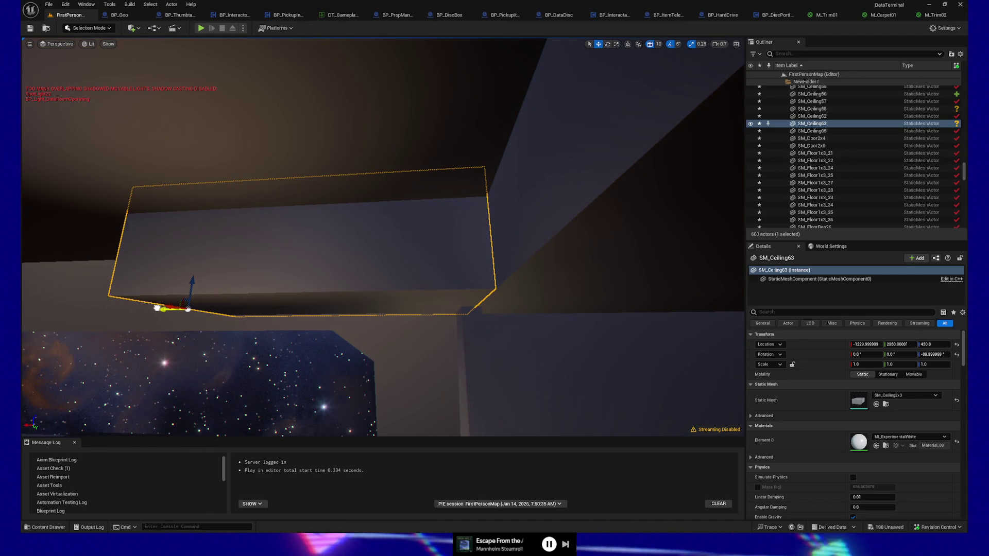
mouse_move(158, 308)
mouse_down()
mouse_move(172, 308)
mouse_move(172, 242)
mouse_up()
Step: Slide SM_Ceiling63 back 20 units so its edge meets SM_Ceiling62, at X -1229.99
drag(458, 309, 459, 297)
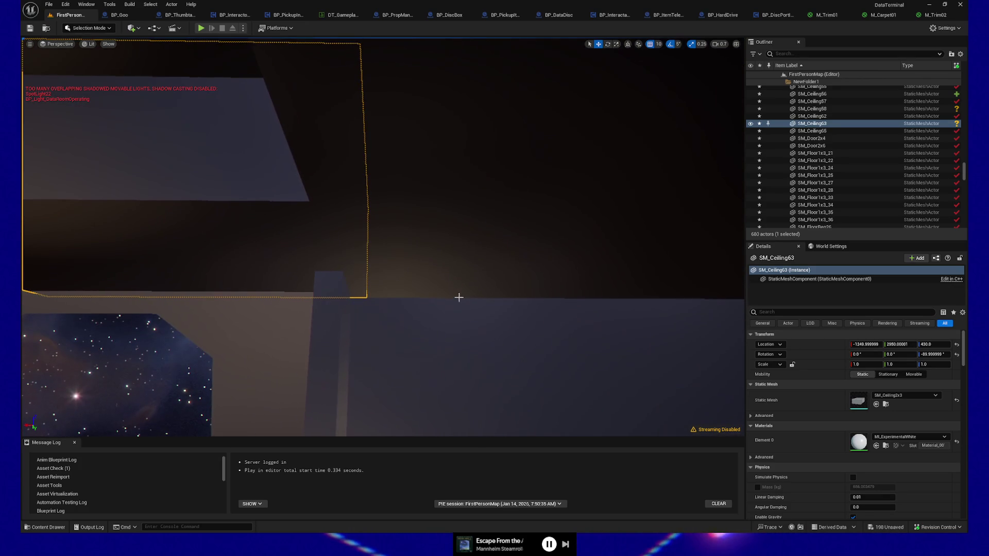
click(385, 273)
click(241, 261)
drag(255, 258, 255, 243)
ctrl+click(415, 257)
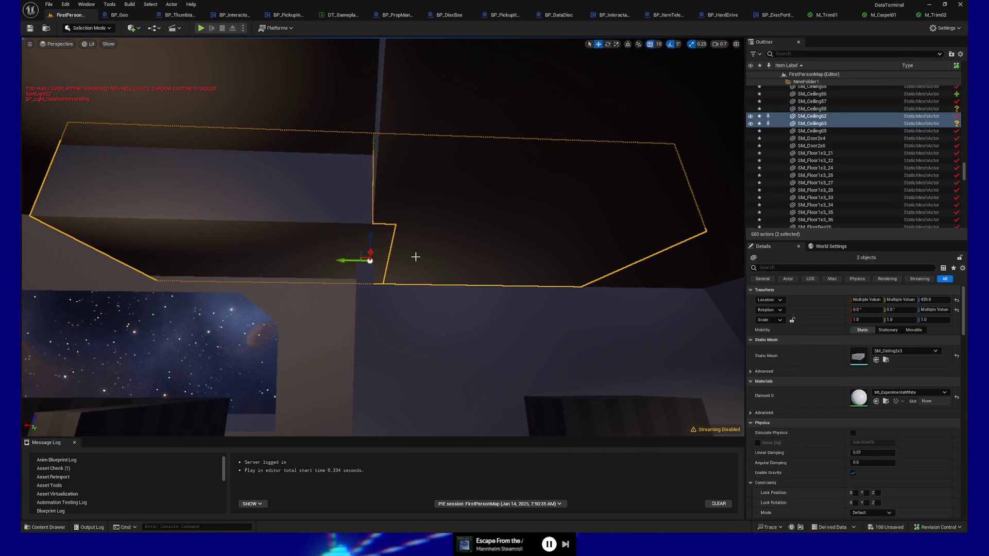
click(129, 267)
drag(77, 257, 60, 256)
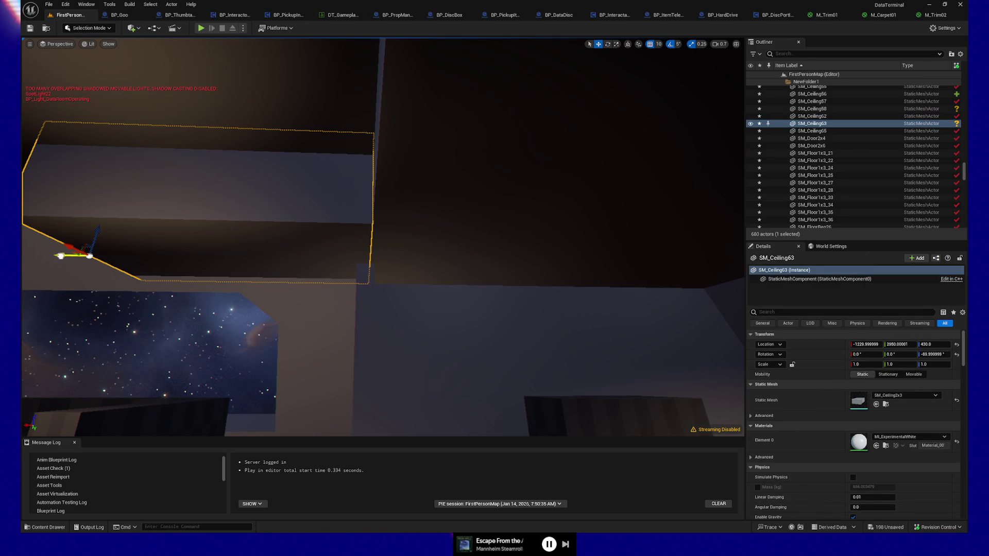
ctrl+click(437, 257)
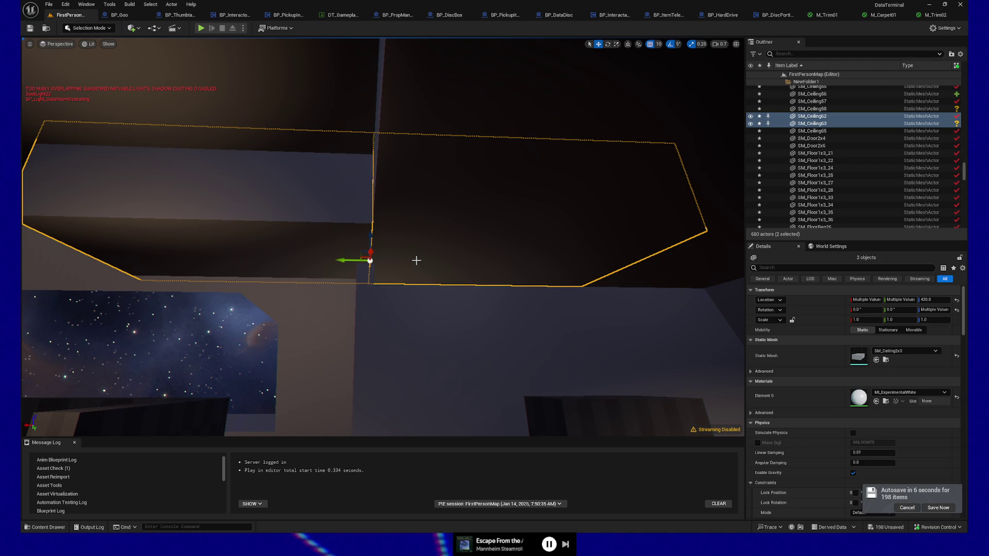
ctrl+click(309, 233)
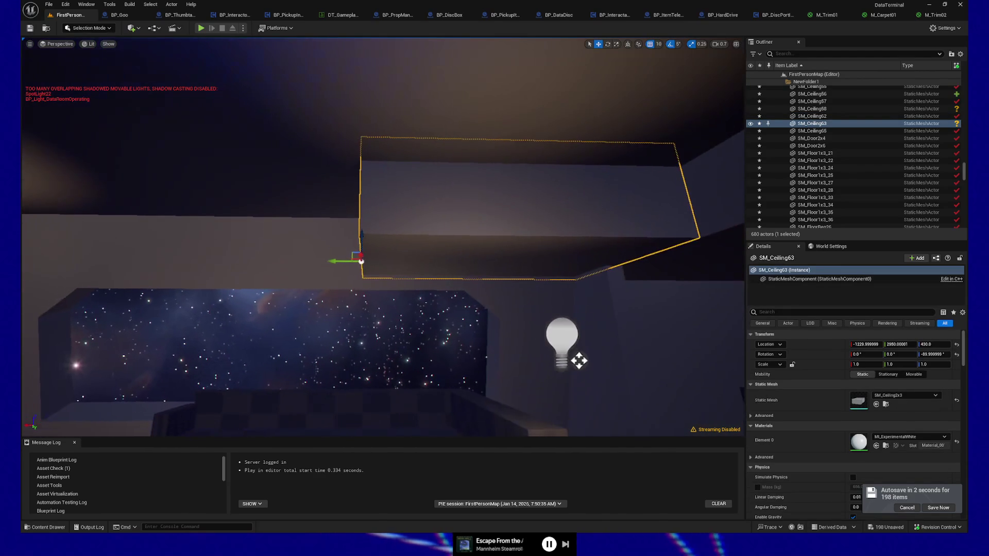
Step: Duplicate the ceiling piece, set position snapping to 100, and move the copy 200 units along X
key(ctrl+d)
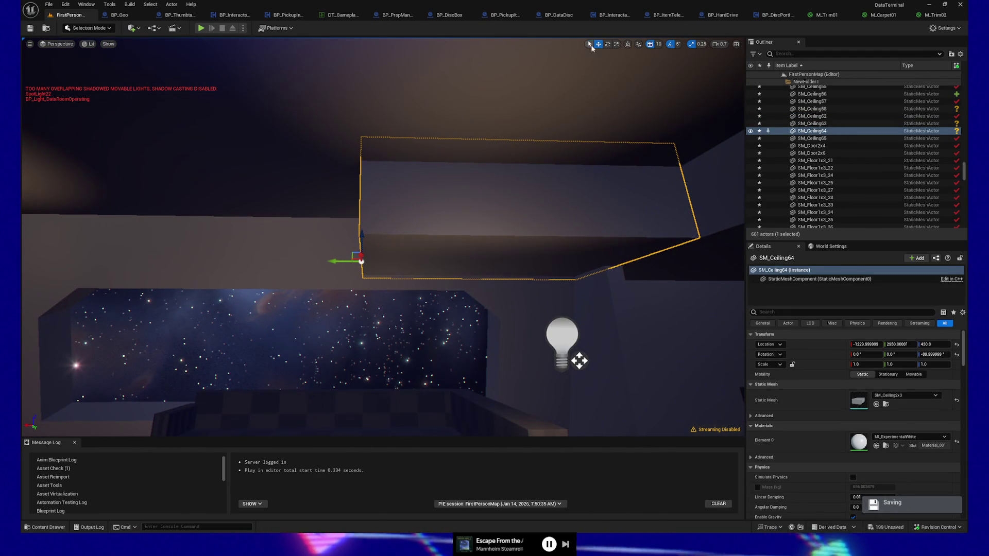
click(657, 44)
click(665, 99)
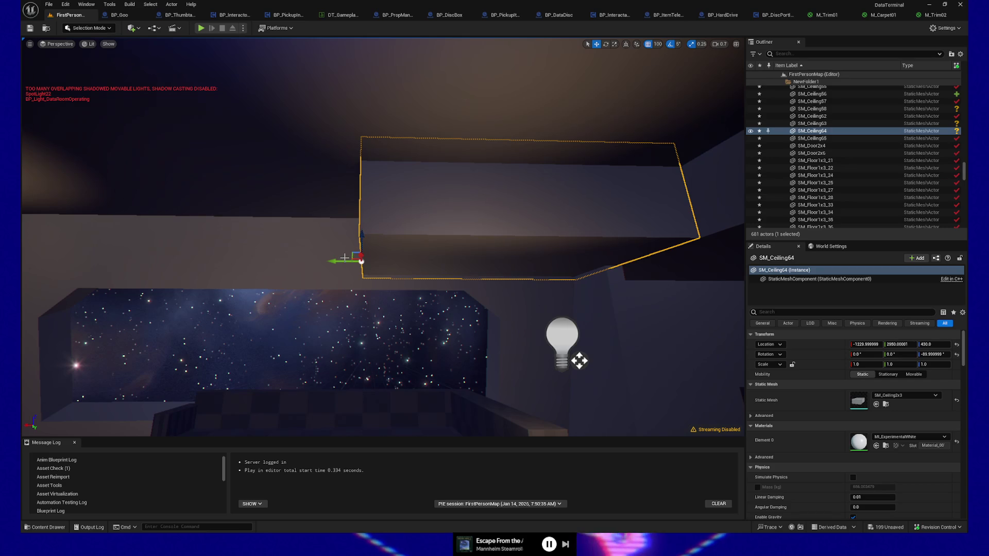
drag(337, 260, 160, 257)
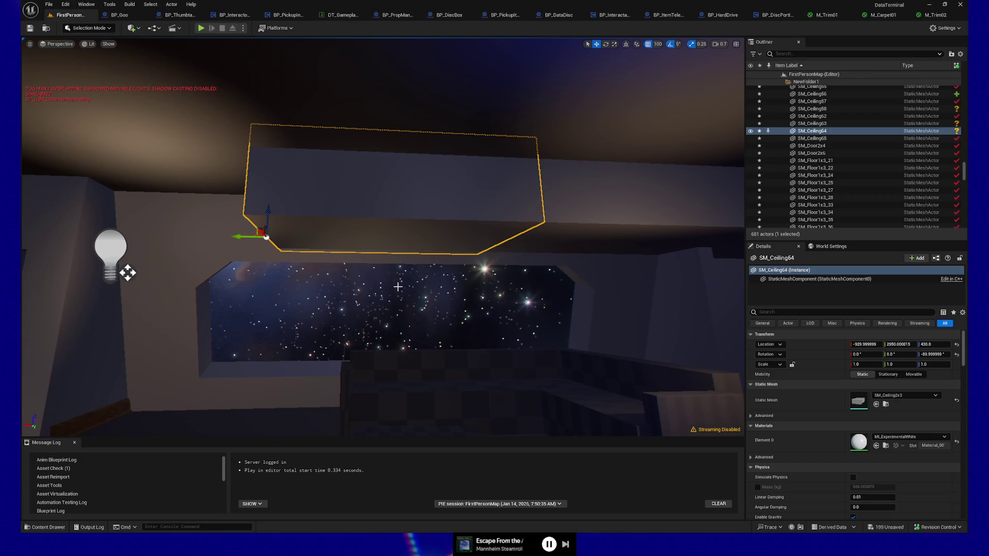
Step: Alt-drag another ceiling copy, then move it with SM_Ceiling64 and SM_Ceiling63 together into place
drag(243, 237, 209, 236)
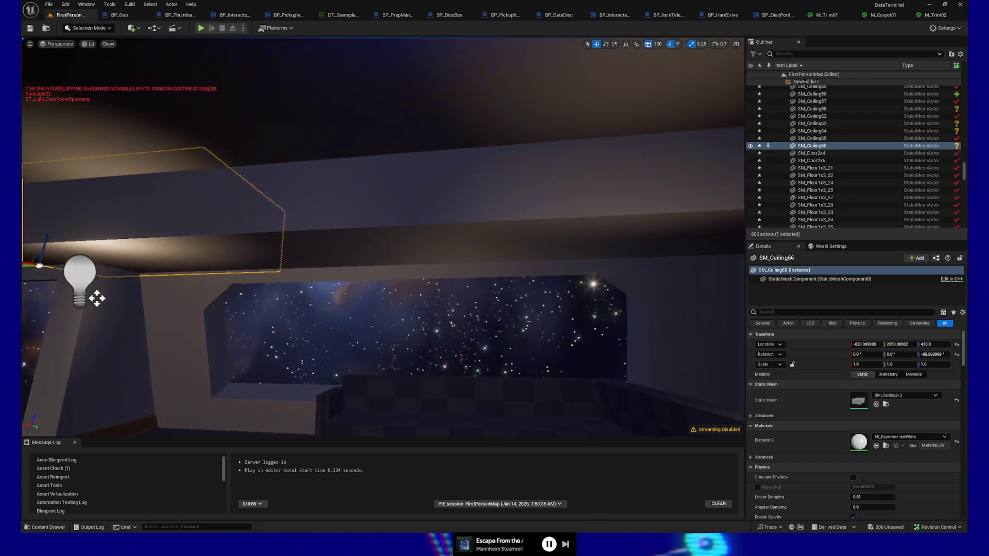
ctrl+click(397, 243)
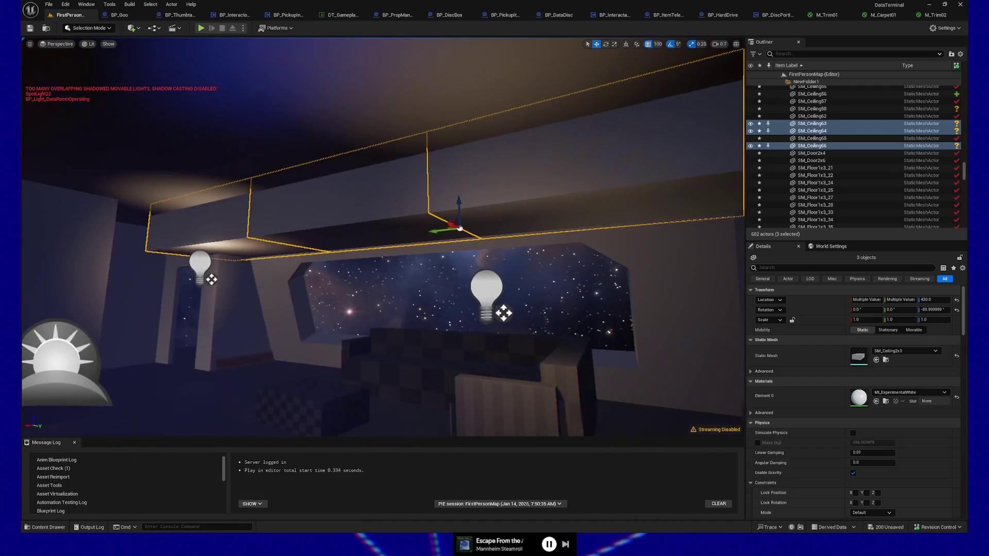
ctrl+click(441, 236)
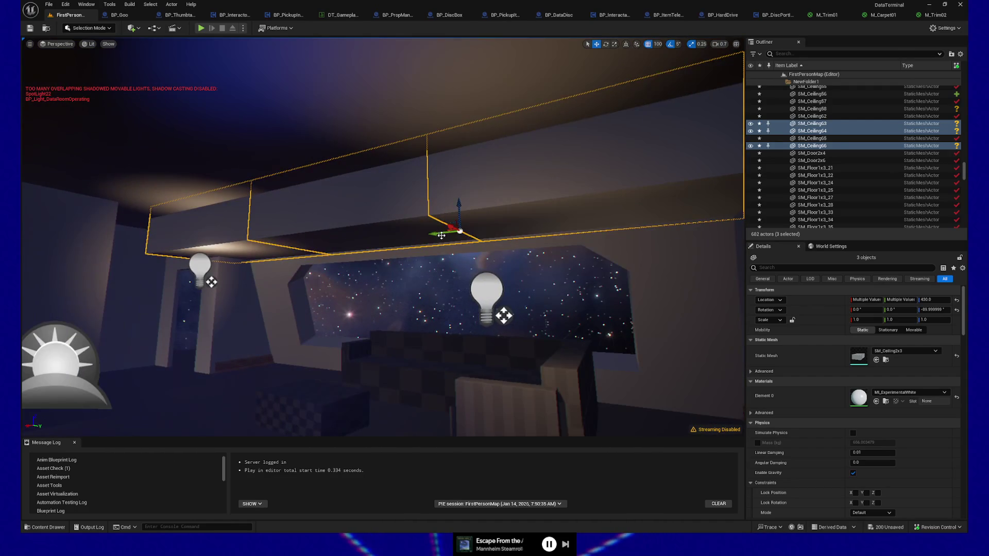
mouse_move(457, 229)
mouse_down()
mouse_move(478, 227)
mouse_move(497, 206)
mouse_up()
drag(379, 394, 380, 393)
right_click(384, 396)
Step: Play from the floor tile and walk through the lit lounge toward the window and couch
click(392, 388)
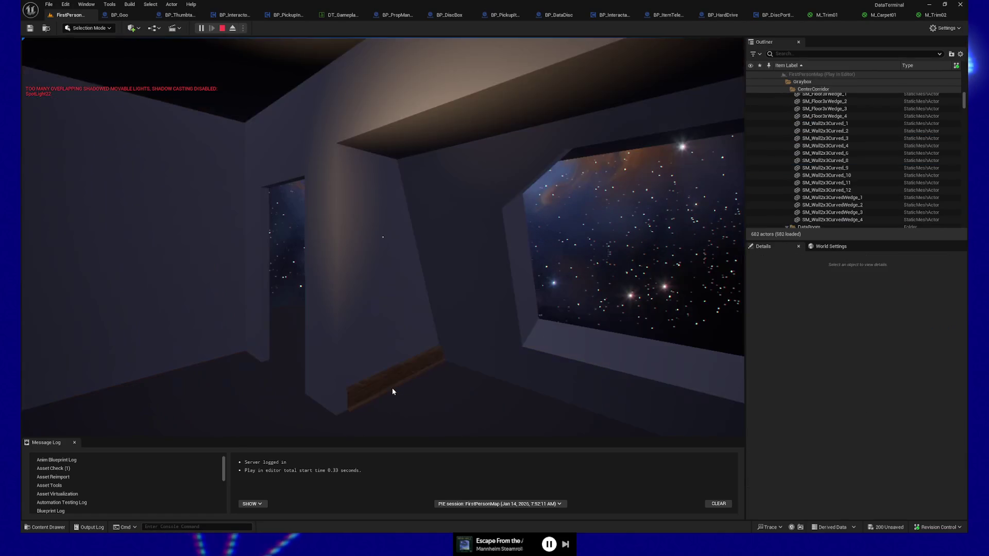
key(w)
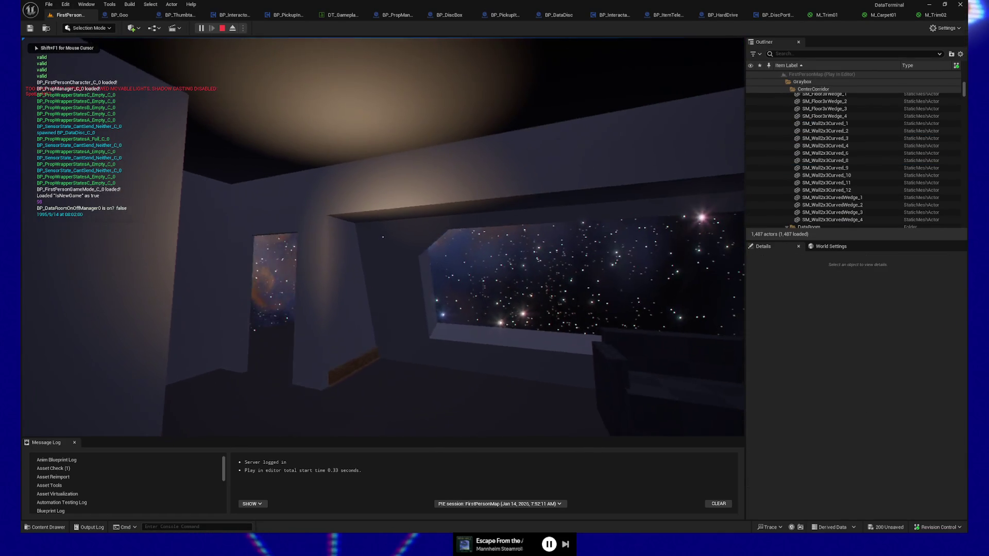
key(w)
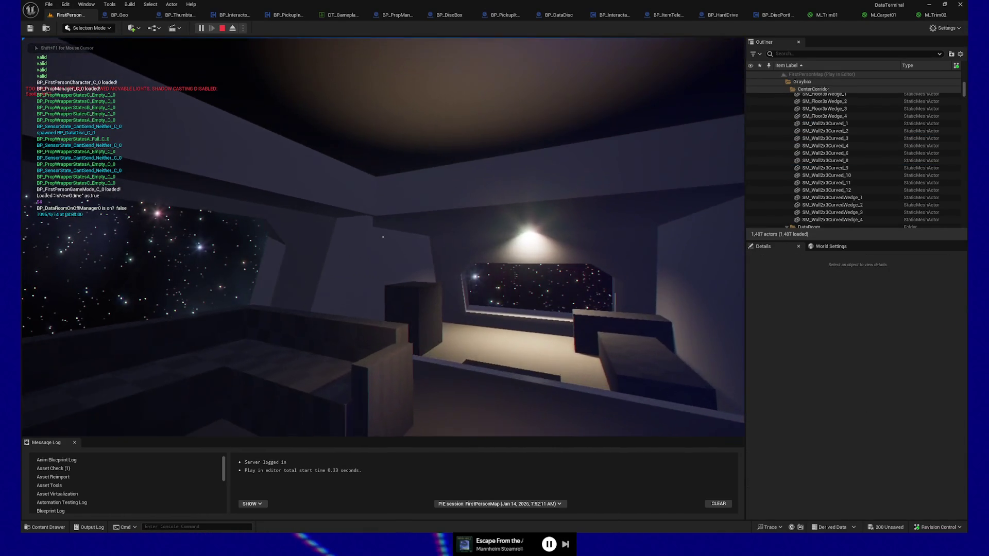
key(w)
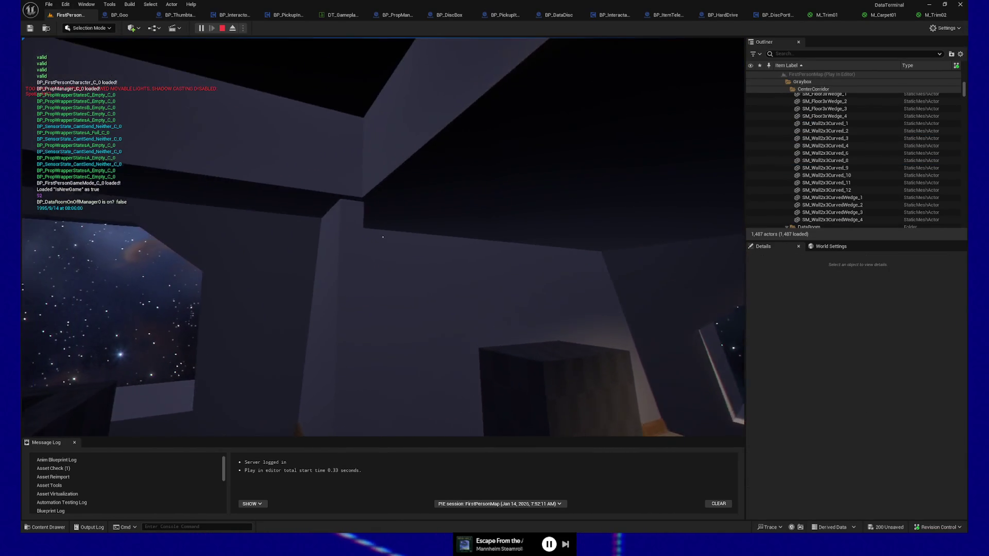
key(w)
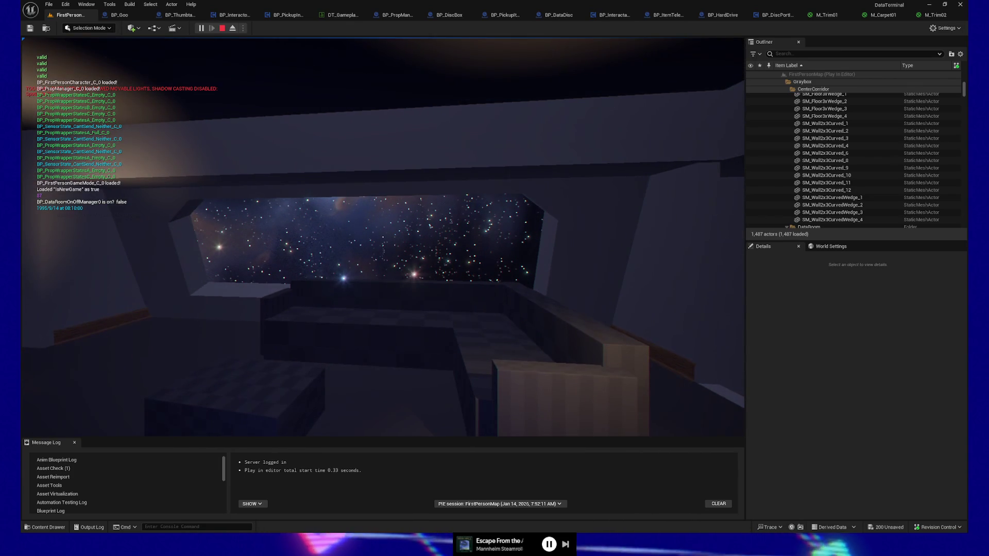
key(a)
key(a)
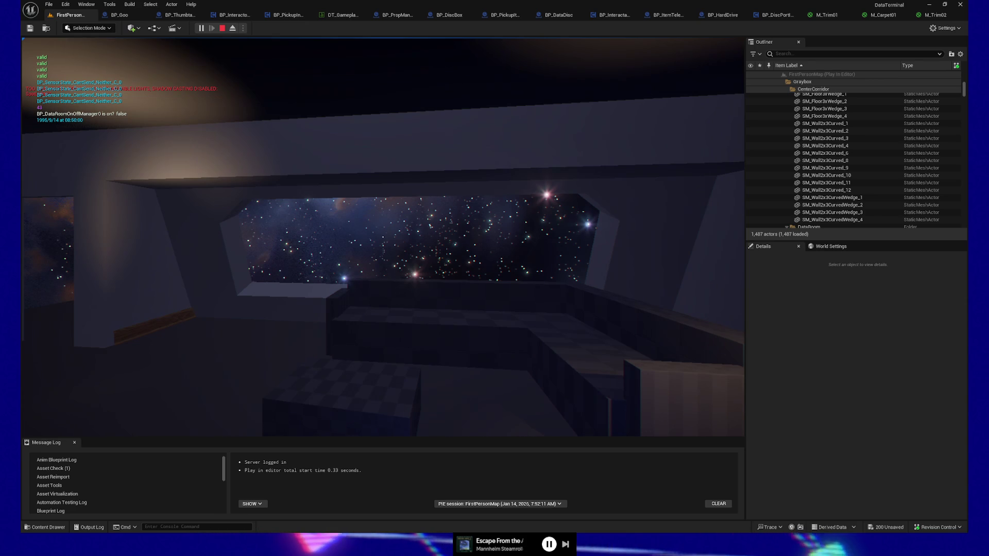
mouse_move(383, 237)
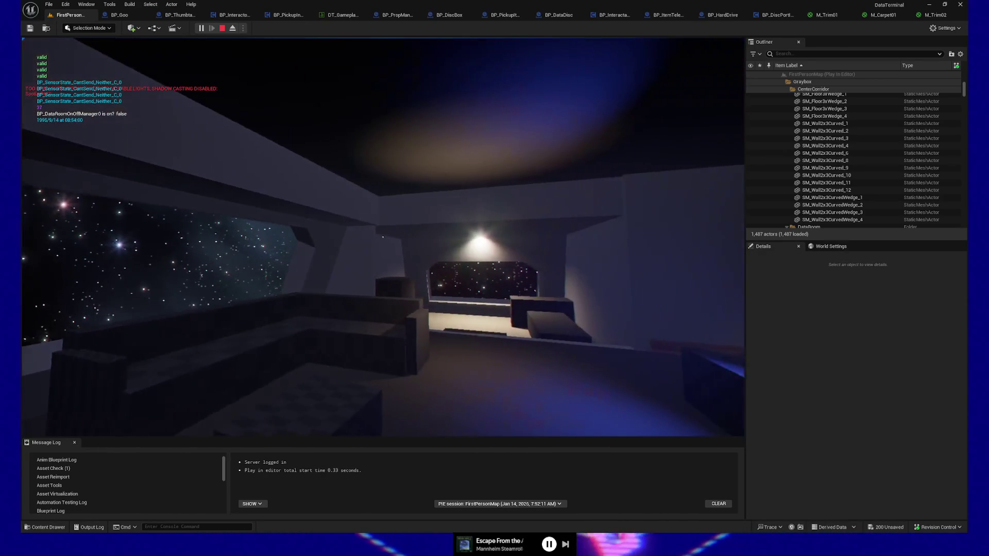
key(w)
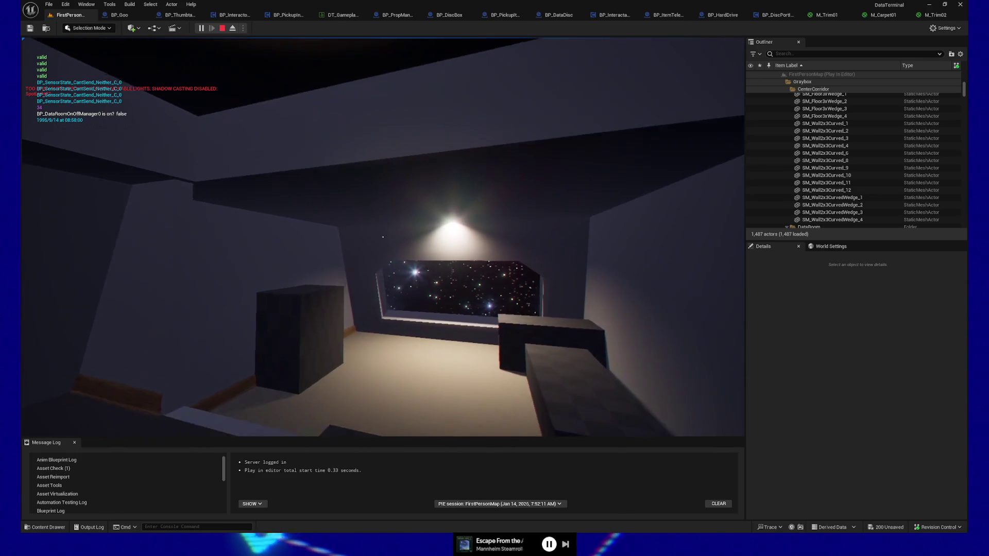
Step: Pause the game with Esc and quit back to the level editor
key(Escape)
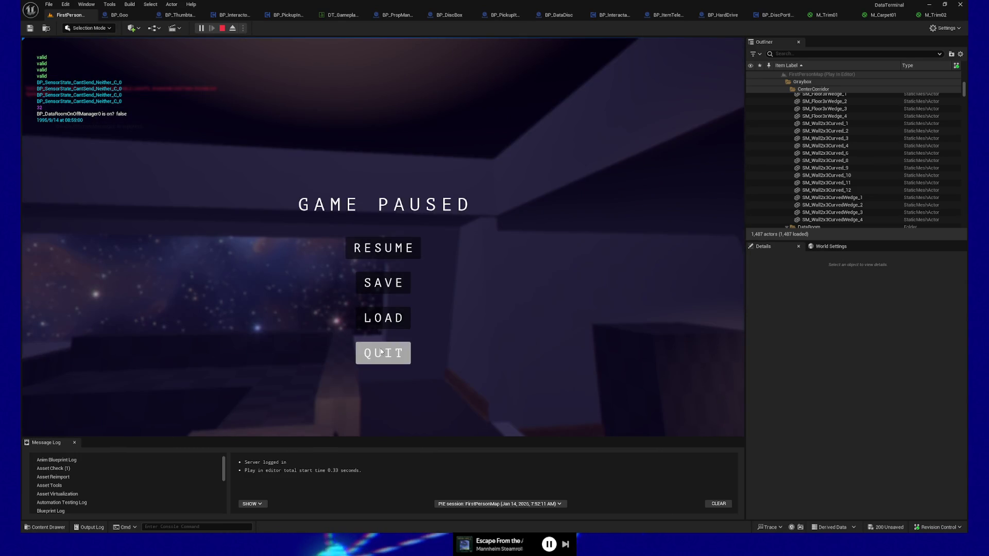
click(379, 354)
mouse_move(376, 356)
mouse_down()
mouse_move(289, 354)
mouse_move(330, 348)
mouse_move(294, 355)
mouse_move(320, 352)
mouse_move(371, 265)
mouse_up()
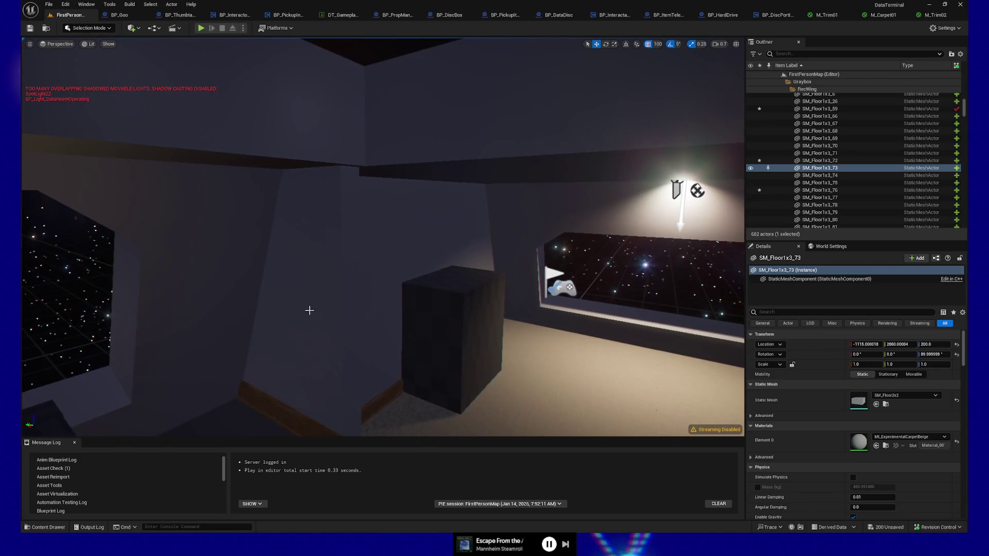
Step: Select wall SM_Wall2x3_37 and undo its accidental move
click(309, 309)
drag(309, 309, 315, 304)
drag(309, 355, 296, 358)
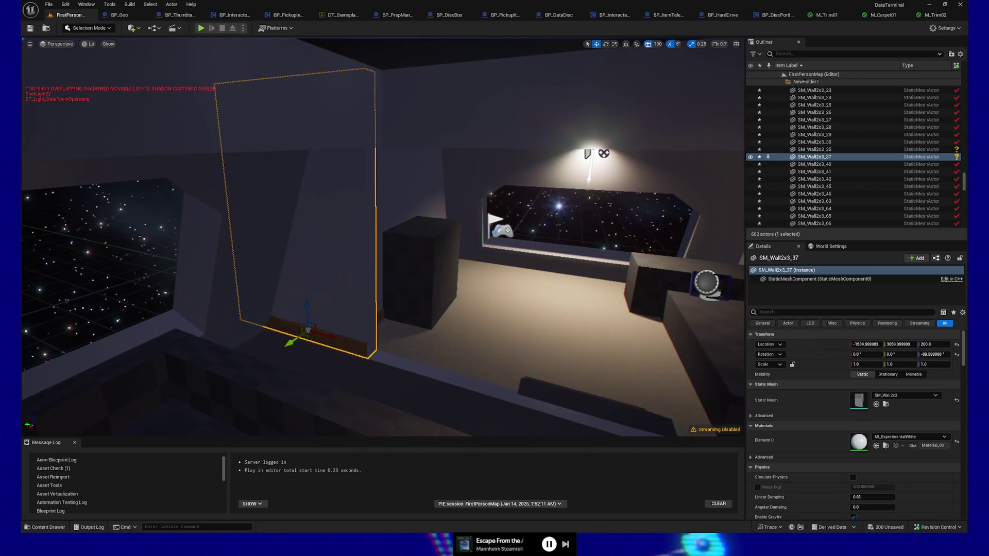
click(326, 356)
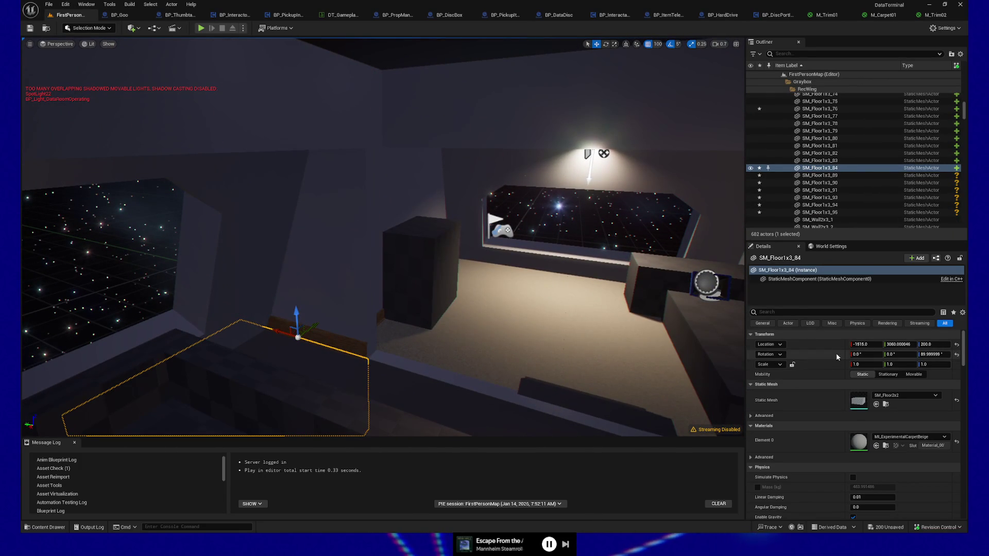
key(ctrl+z)
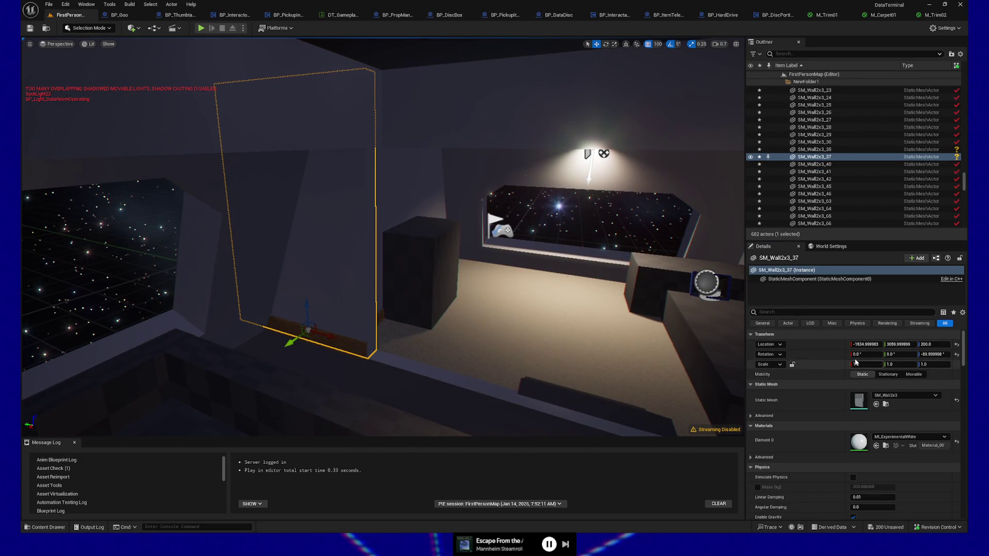
key(ctrl+z)
key(f)
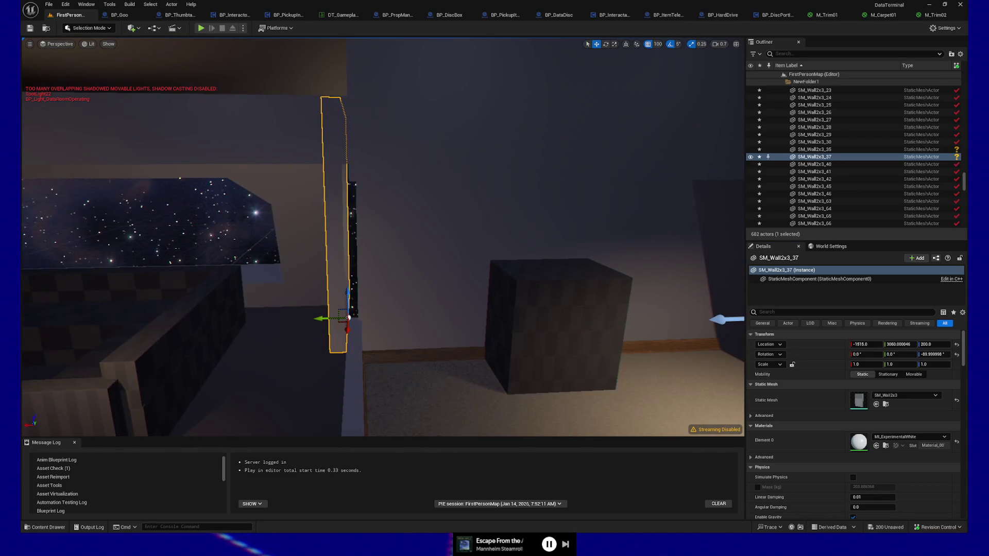
Step: Set the wall's Z rotation to 90 degrees
click(942, 354)
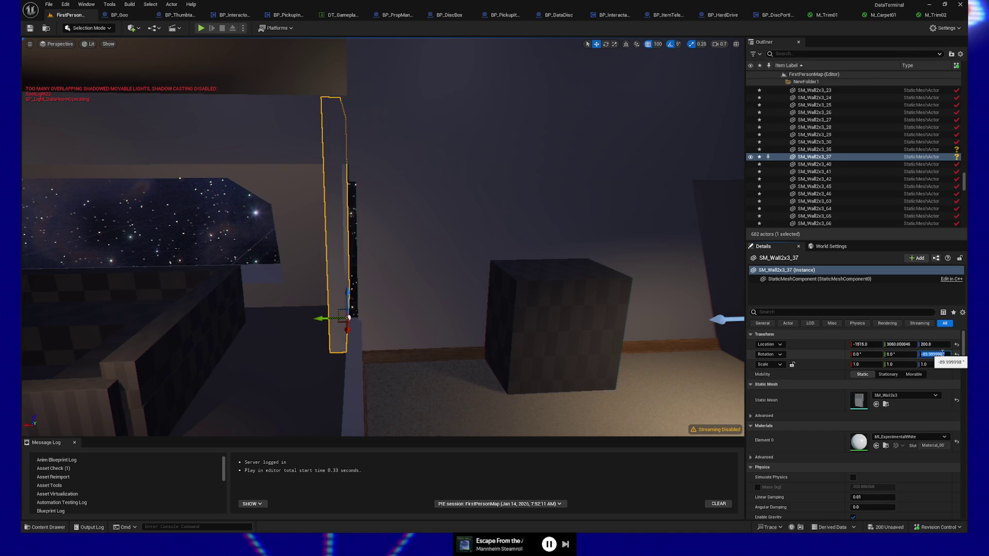
text(180)
key(Return)
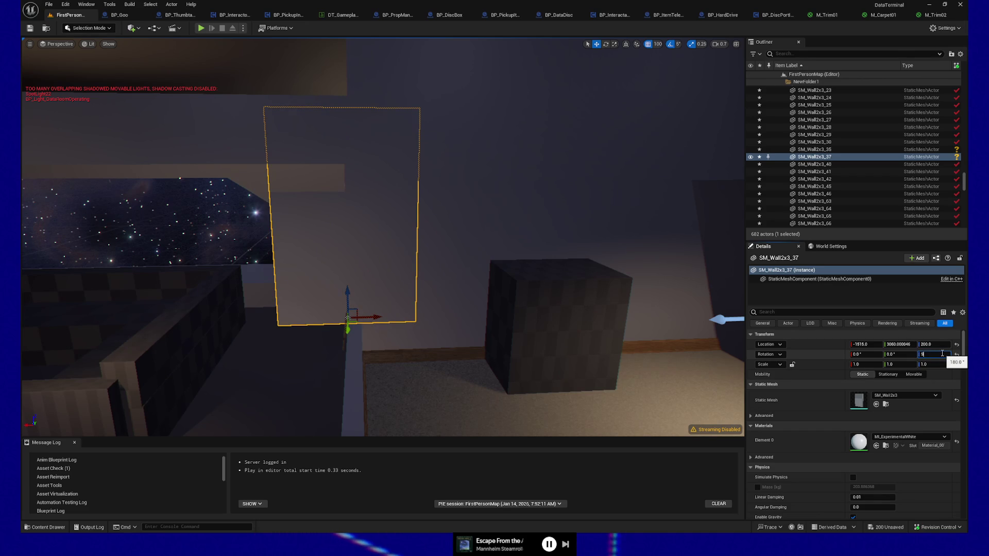
text(90)
key(Return)
Step: Select the wooden trim at the wall's base and move in to inspect it
mouse_move(499, 274)
mouse_down()
mouse_move(461, 274)
mouse_move(417, 295)
mouse_up()
click(414, 299)
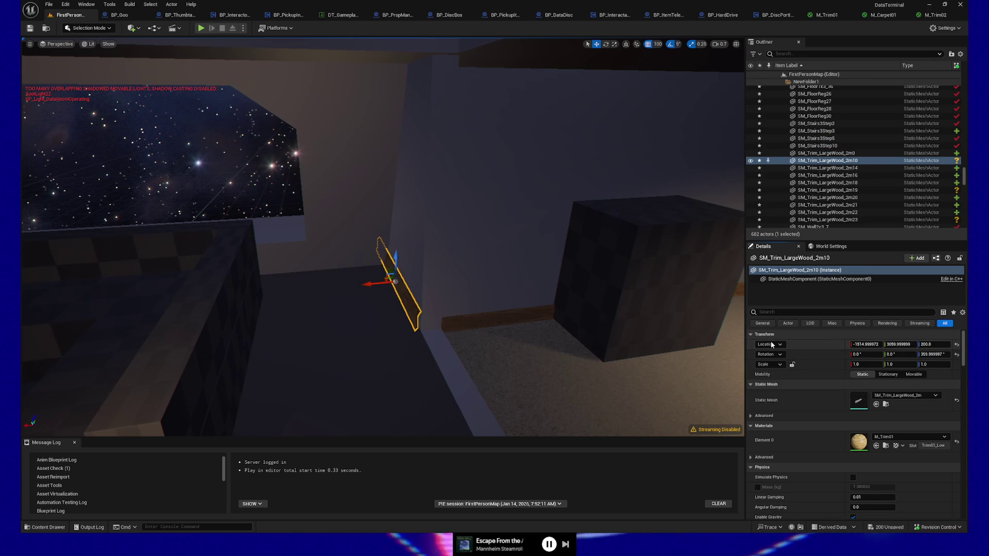
key(ctrl+z)
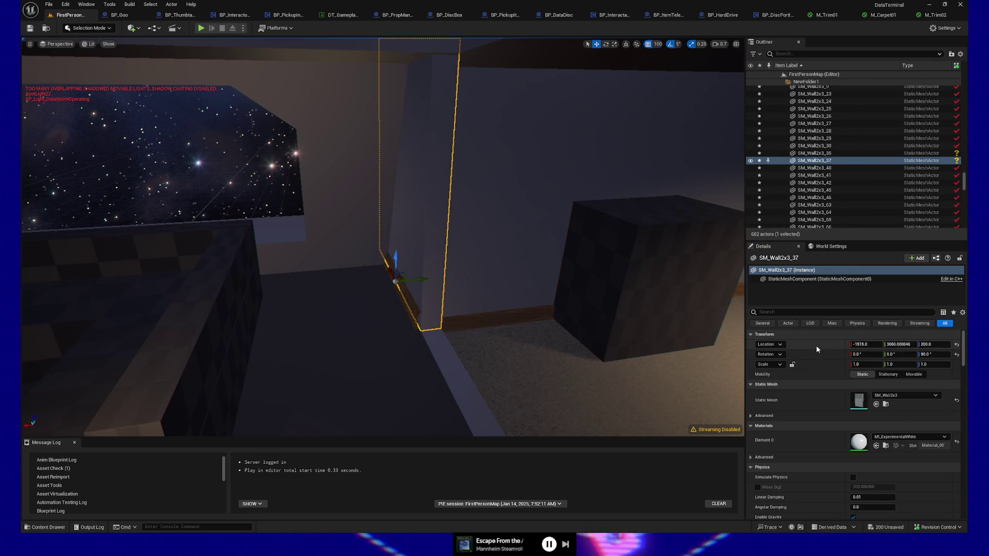
key(ctrl+z)
key(ctrl+z)
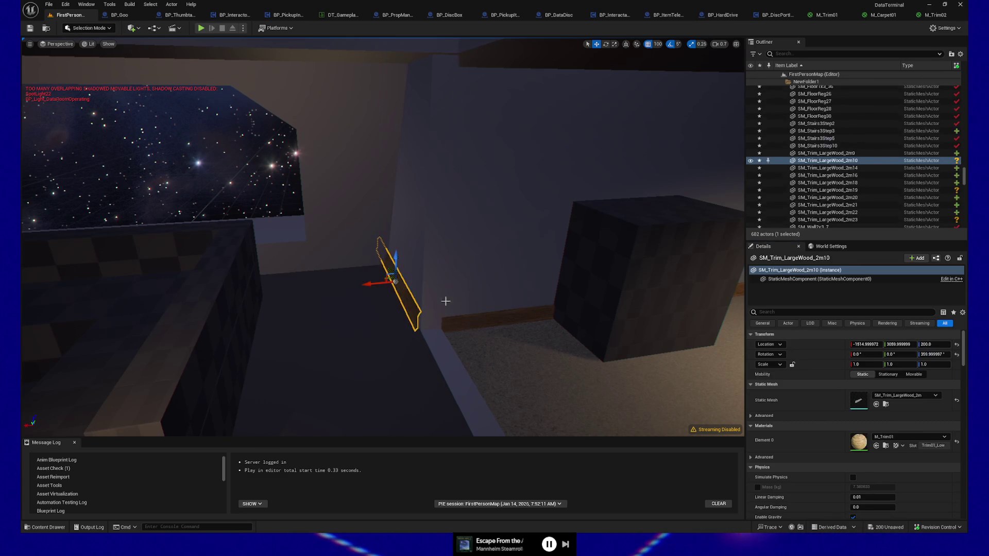
drag(643, 347, 634, 330)
drag(526, 342, 525, 342)
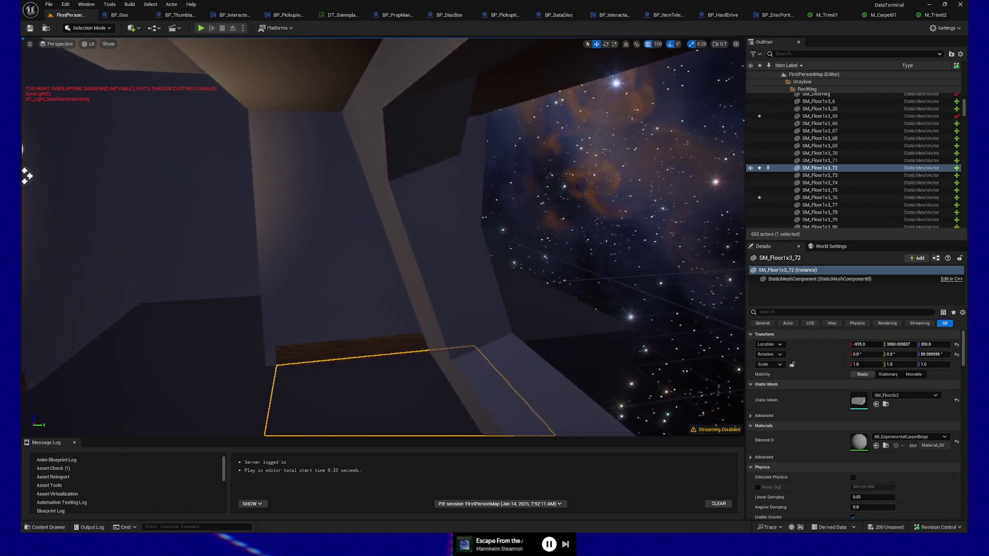
click(326, 313)
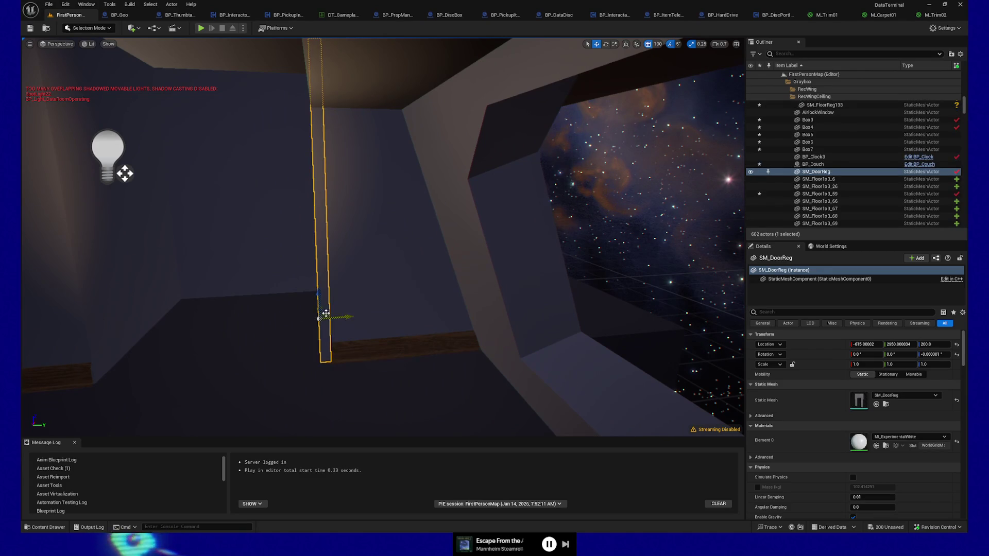
Step: Frame the doorway frame SM_DoorReg and look over the nearby walls and floor pieces
click(378, 306)
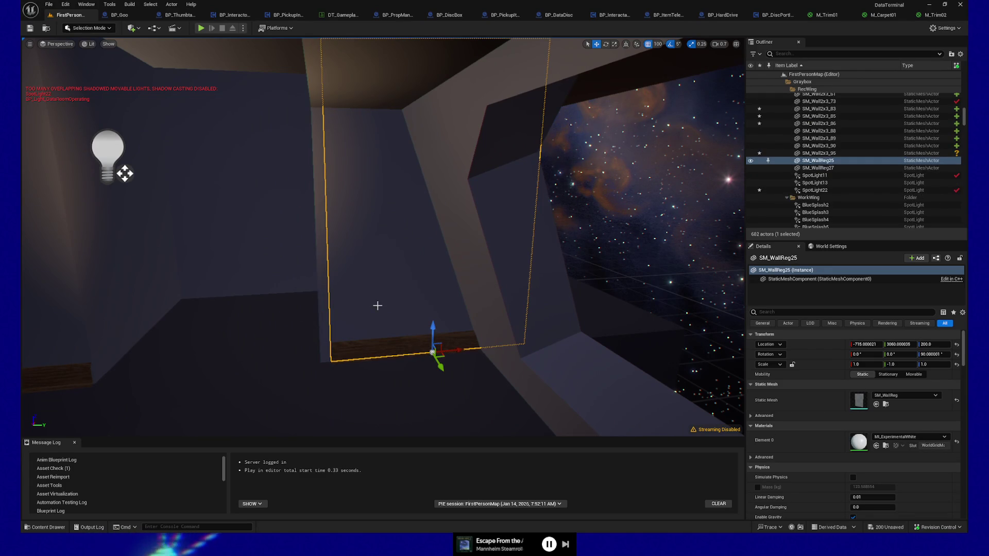
click(326, 314)
key(f)
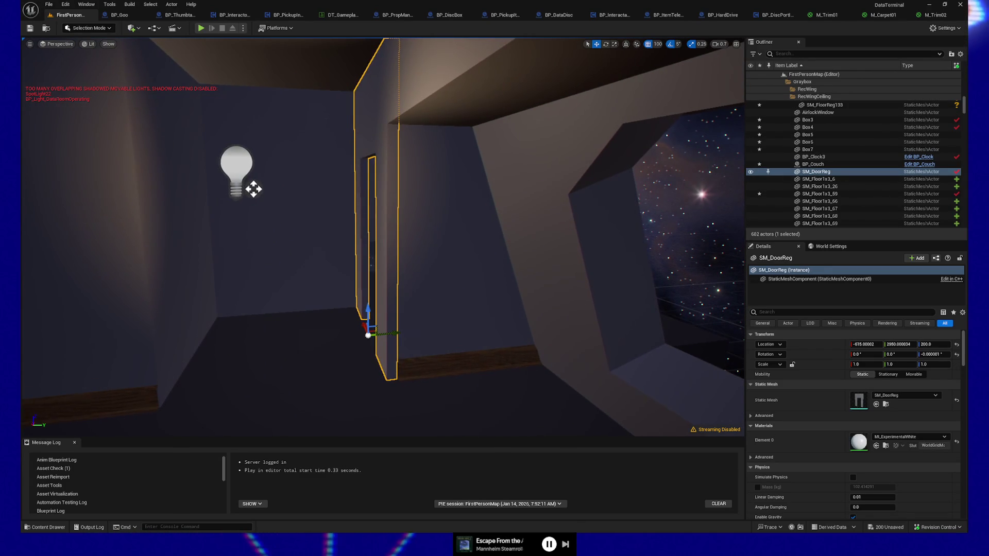
mouse_move(253, 189)
mouse_down()
mouse_move(438, 185)
mouse_move(510, 159)
mouse_move(226, 177)
mouse_move(308, 336)
mouse_up()
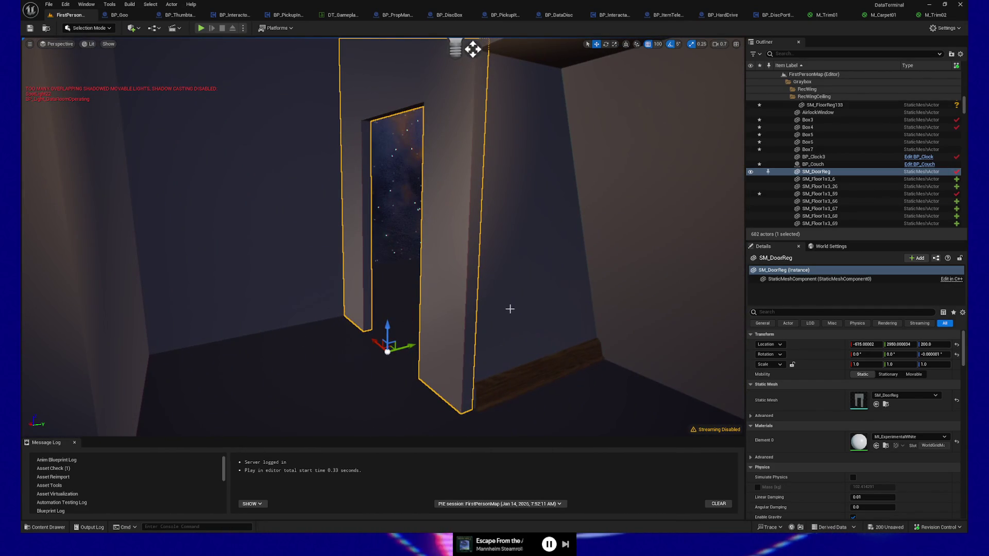
click(420, 339)
click(411, 386)
mouse_move(410, 387)
mouse_down()
mouse_move(371, 376)
mouse_move(361, 361)
mouse_move(507, 356)
mouse_up()
click(510, 252)
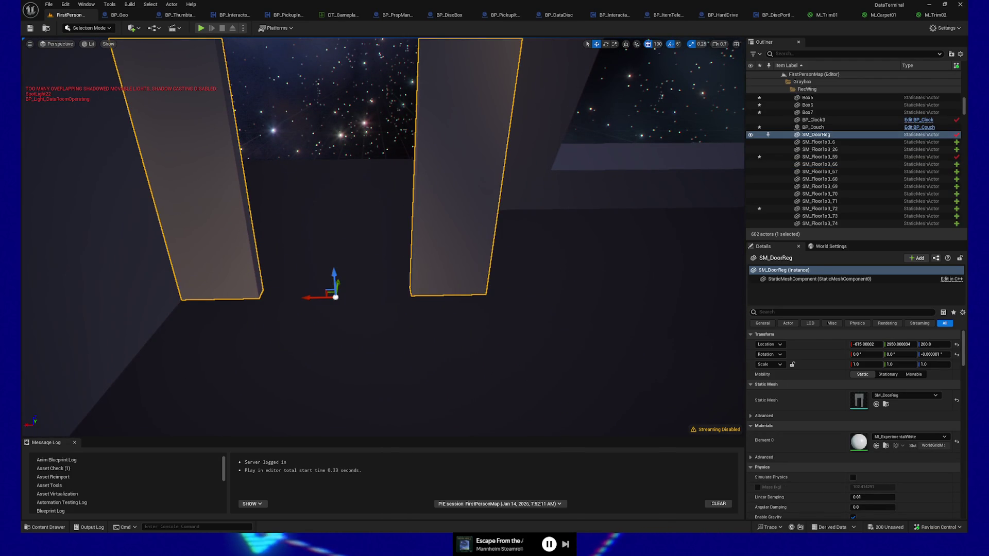
click(579, 276)
mouse_move(580, 277)
mouse_down()
mouse_move(505, 226)
mouse_move(537, 221)
mouse_up()
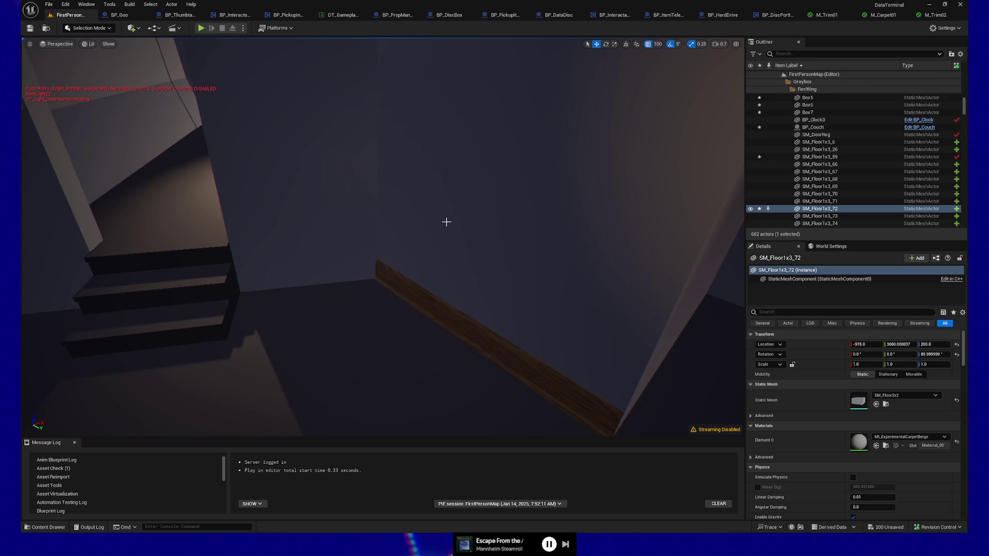
Step: Fly into the lit room and pick out wall SM_WallReg25 and floor SM_Floor1x3_72
click(529, 290)
mouse_move(529, 291)
mouse_down()
mouse_move(489, 278)
mouse_move(426, 335)
mouse_up()
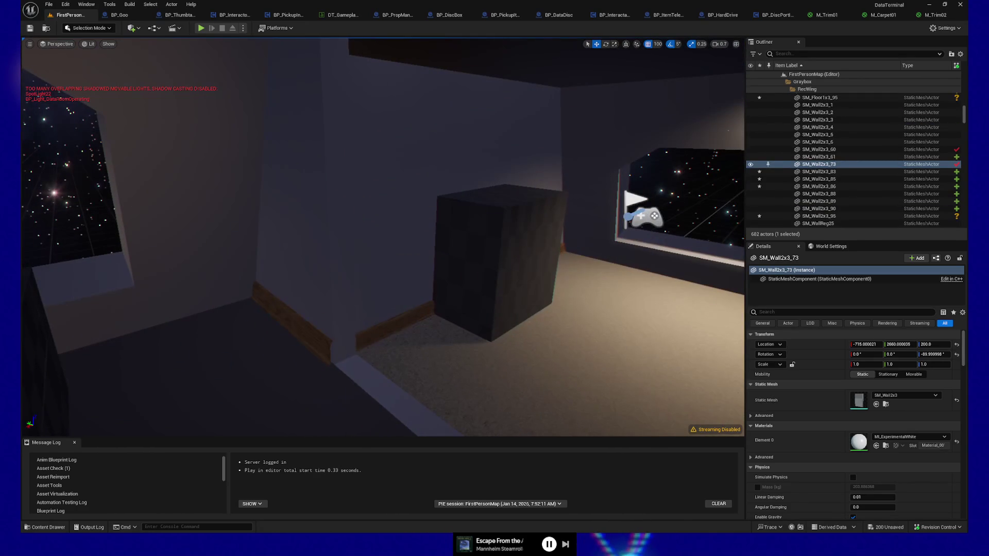
click(287, 282)
mouse_move(277, 279)
mouse_down()
mouse_move(249, 262)
mouse_move(452, 313)
mouse_move(447, 293)
mouse_up()
click(250, 262)
click(406, 286)
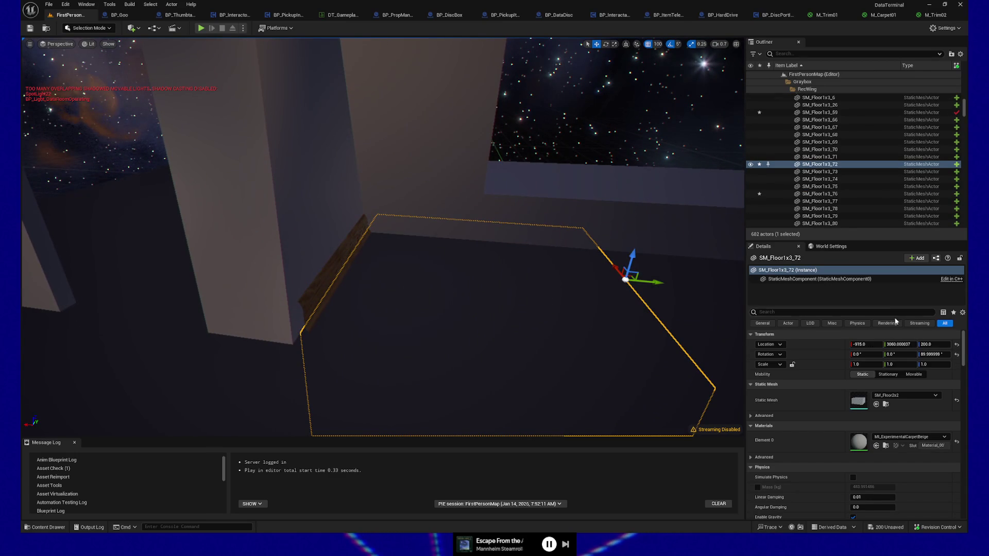
Step: Give SM_WallReg25 the floor piece's X position, then slide it back along the floor edge
key(ctrl+z)
click(485, 283)
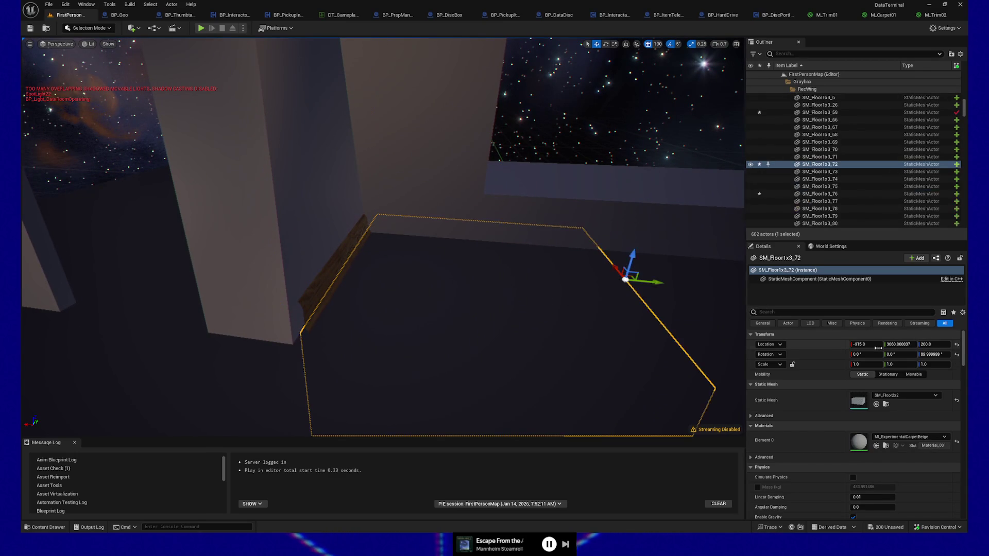
key(ctrl+z)
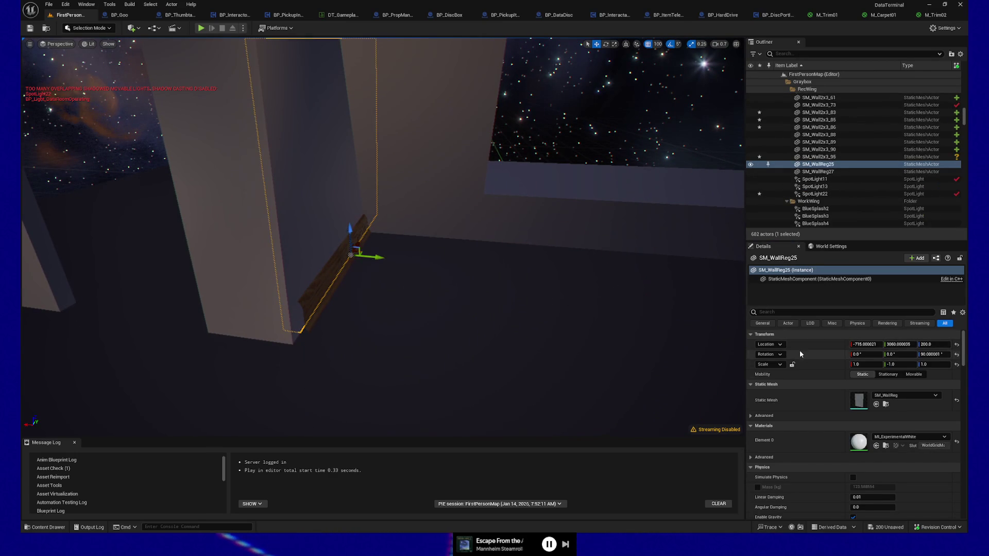
key(ctrl+z)
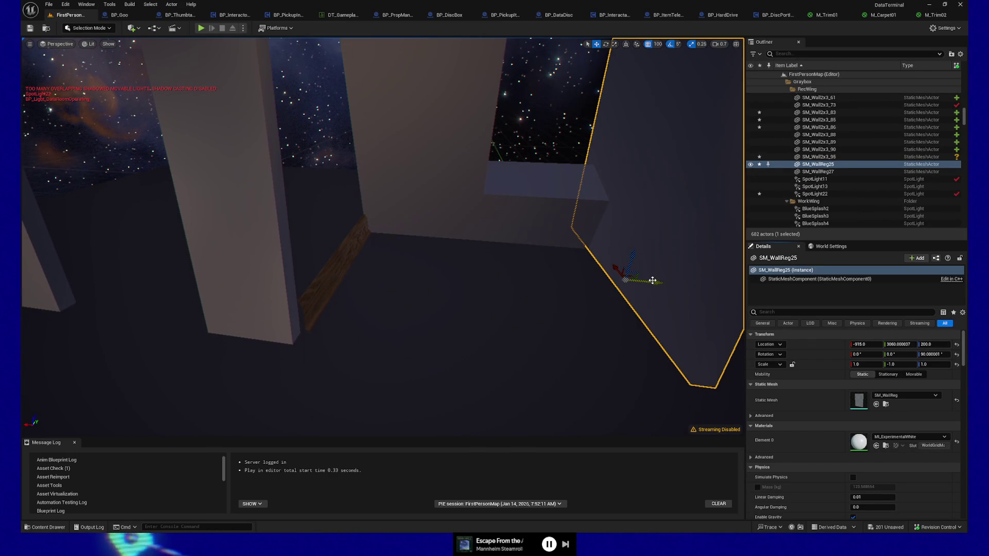
drag(626, 276, 418, 270)
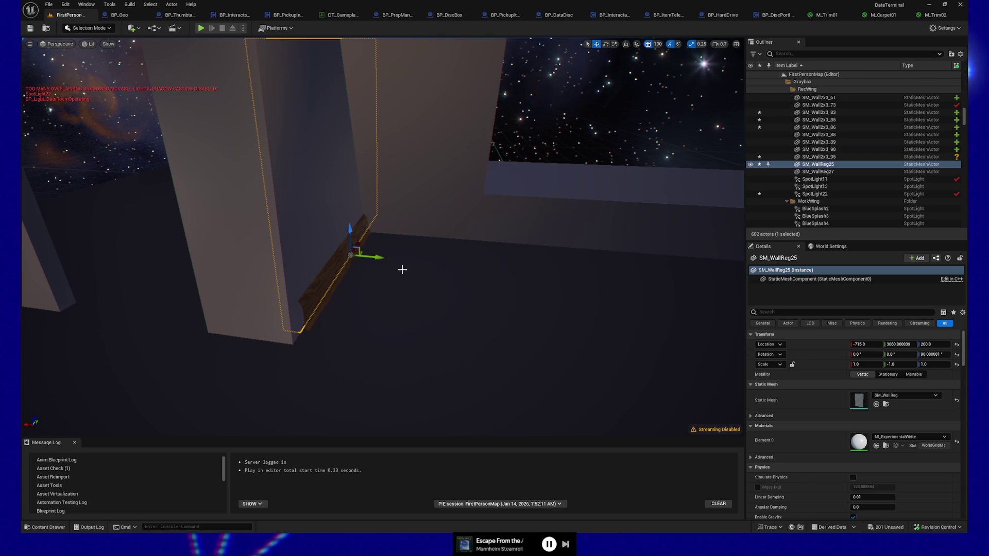
mouse_move(386, 298)
mouse_down()
mouse_move(288, 293)
mouse_move(270, 244)
mouse_move(276, 278)
mouse_up()
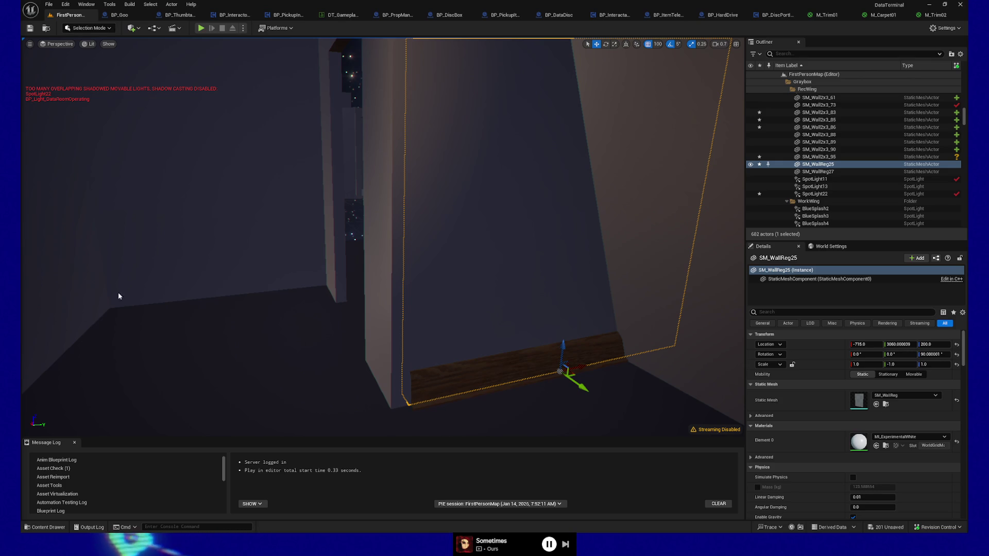
drag(448, 324, 391, 324)
key(f)
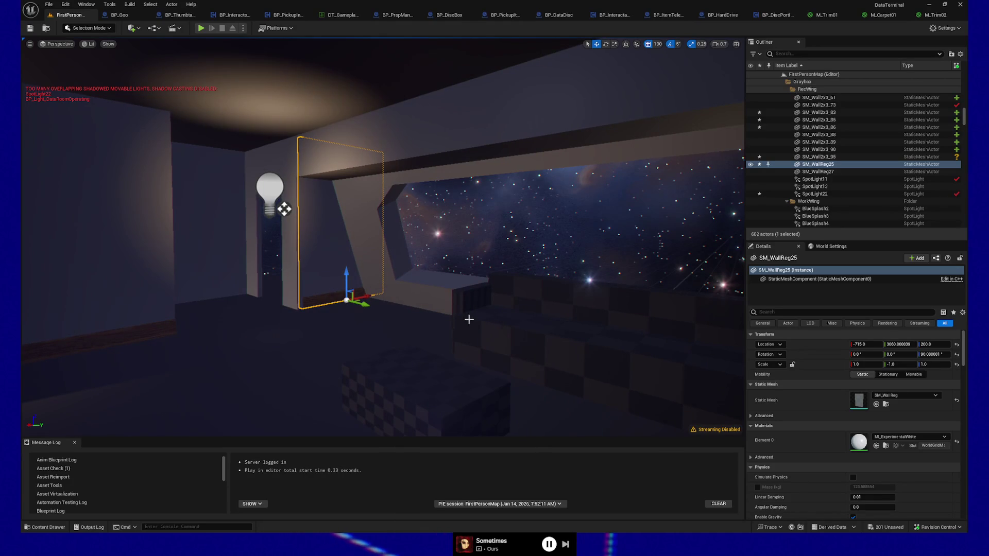
key(w)
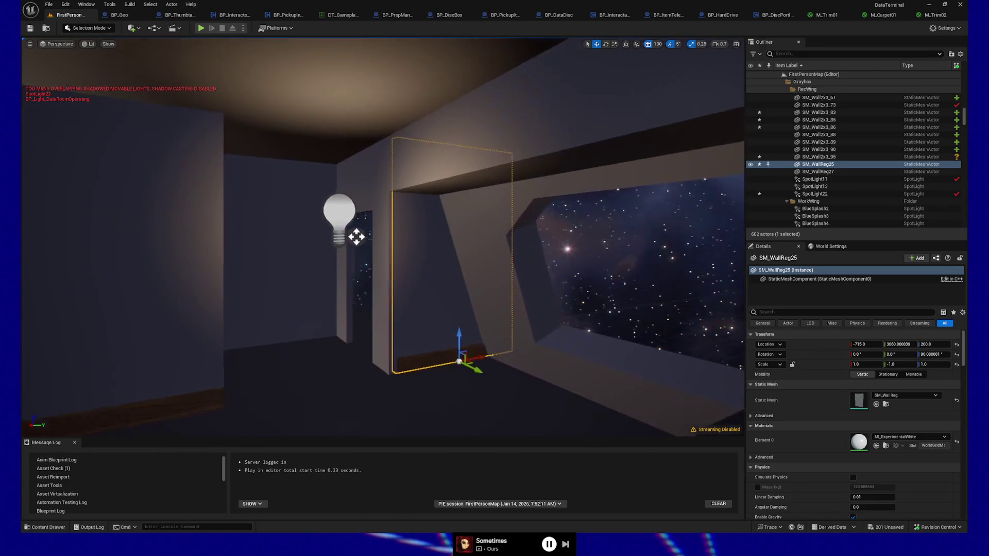
Step: Select the SM_DoorReg door frame and move the view to see it edge-on
click(377, 346)
key(w)
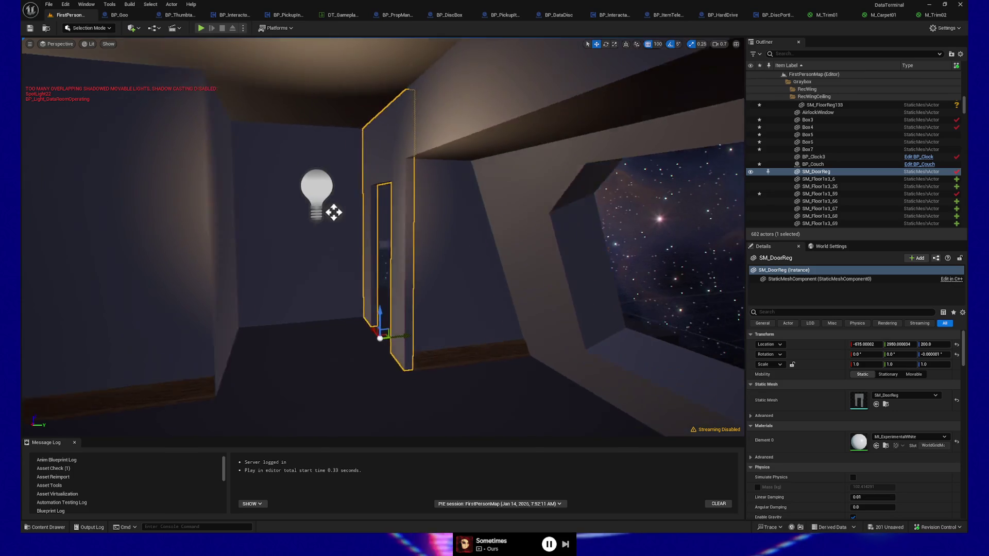
key(w)
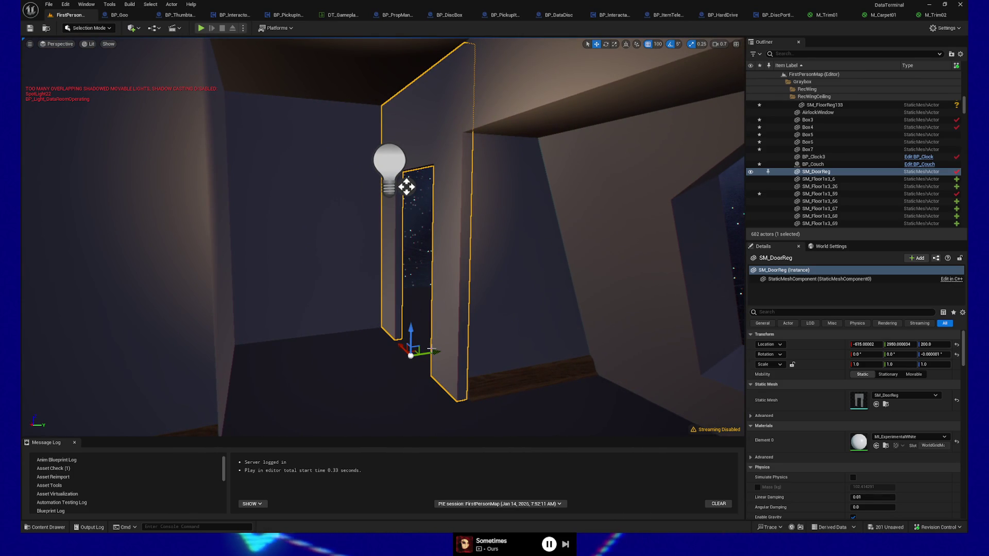
key(d)
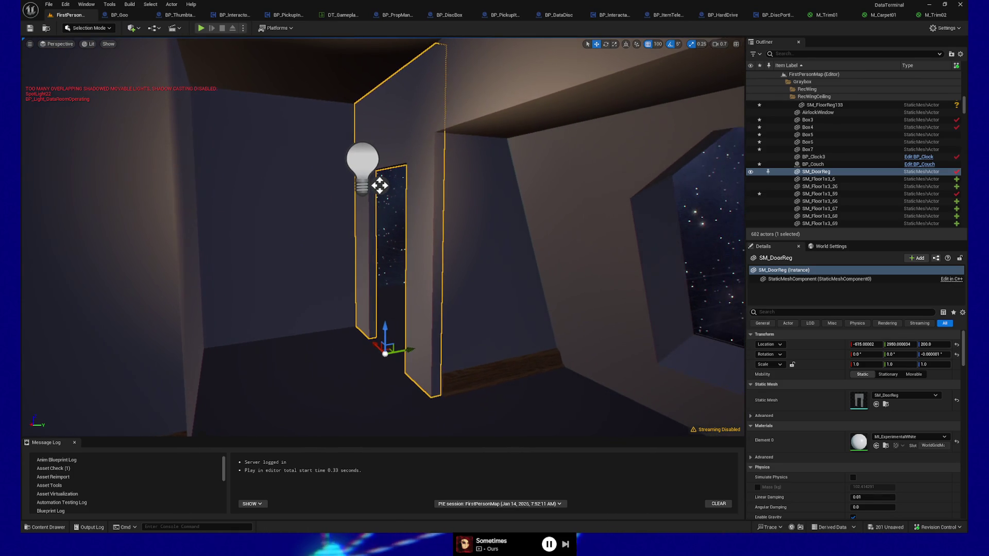
key(d)
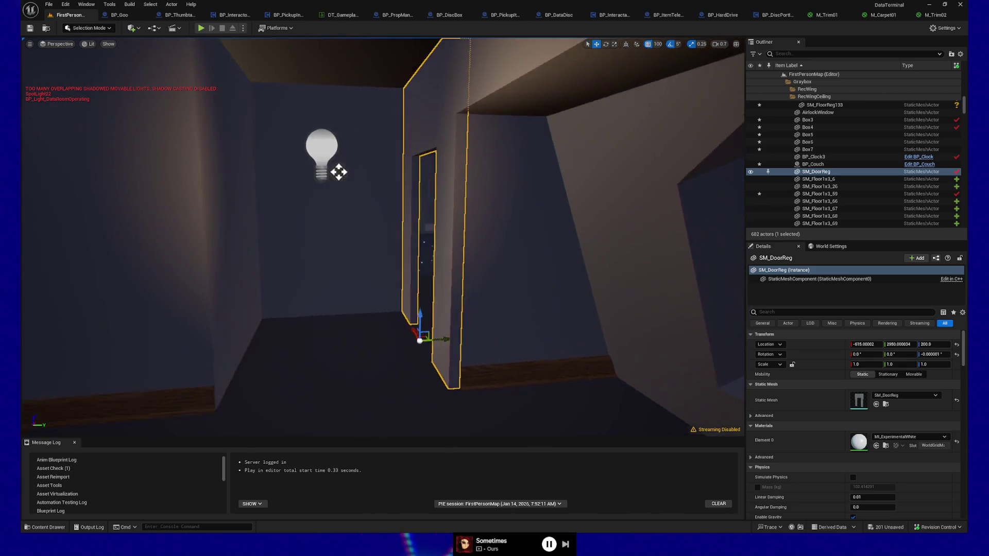
Step: Copy floor SM_Floor1x3_66's location and paste it onto the SM_DoorReg door frame
click(354, 367)
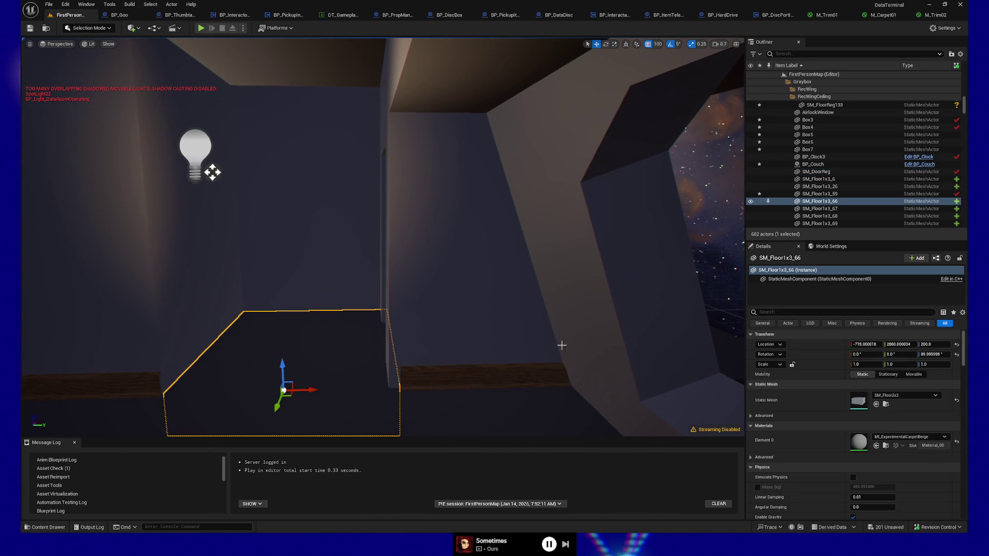
click(870, 344)
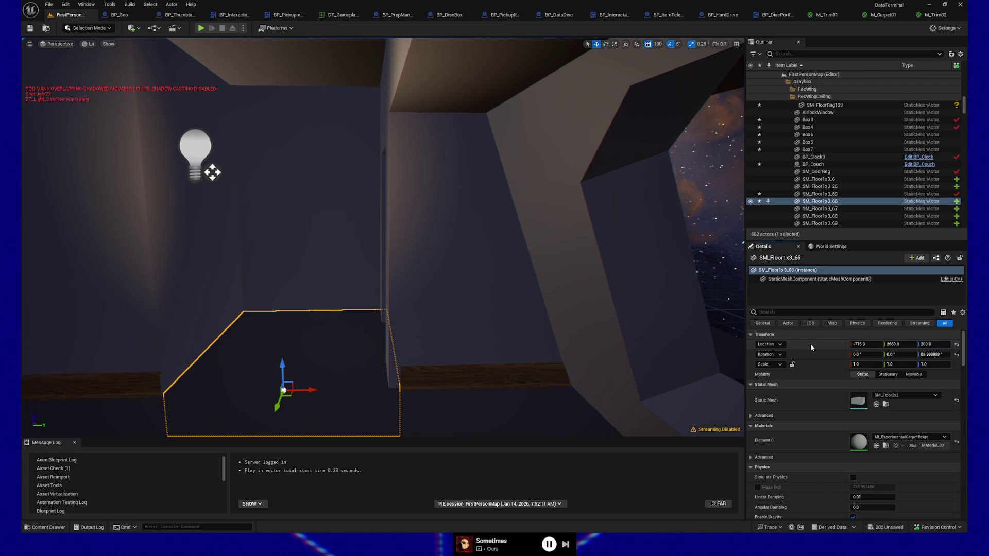
key(ctrl+z)
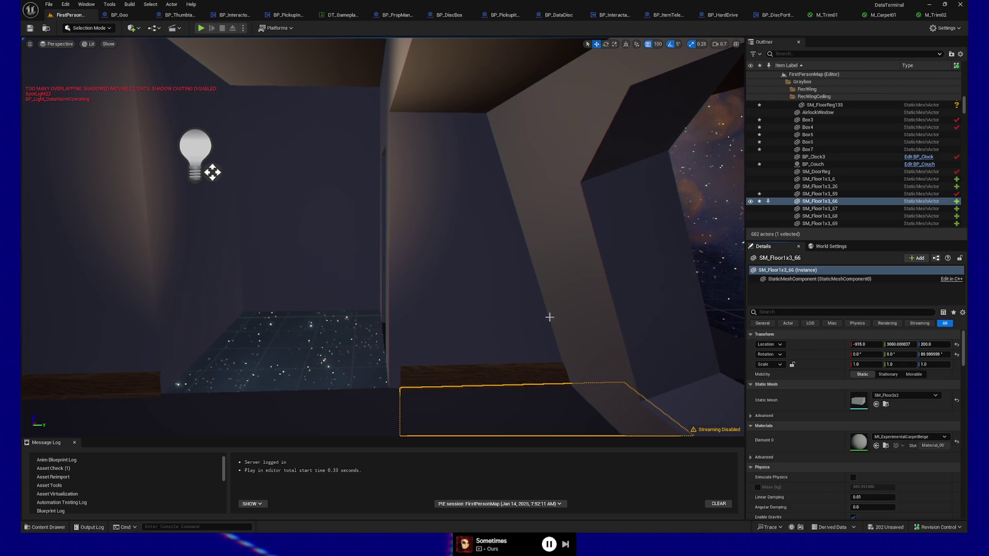
key(ctrl+z)
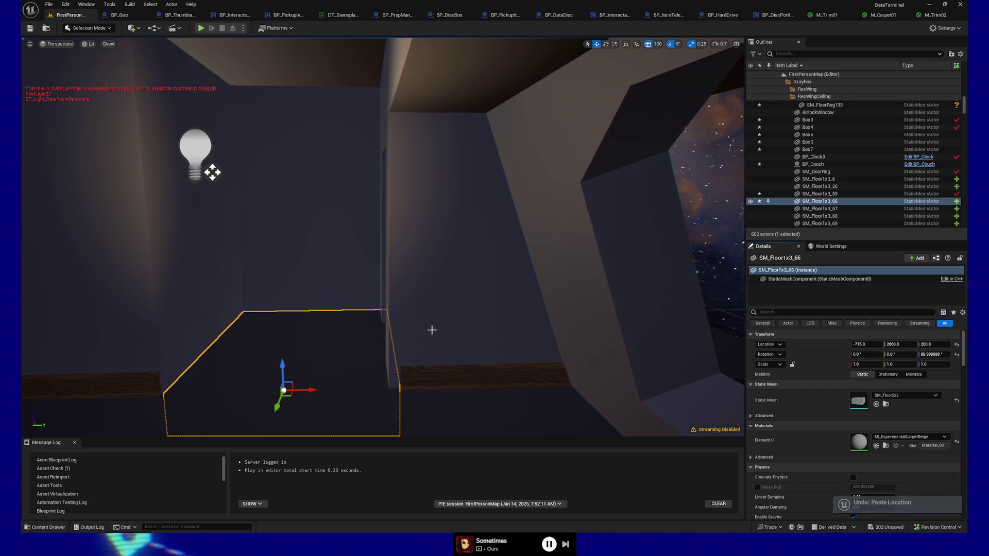
click(388, 248)
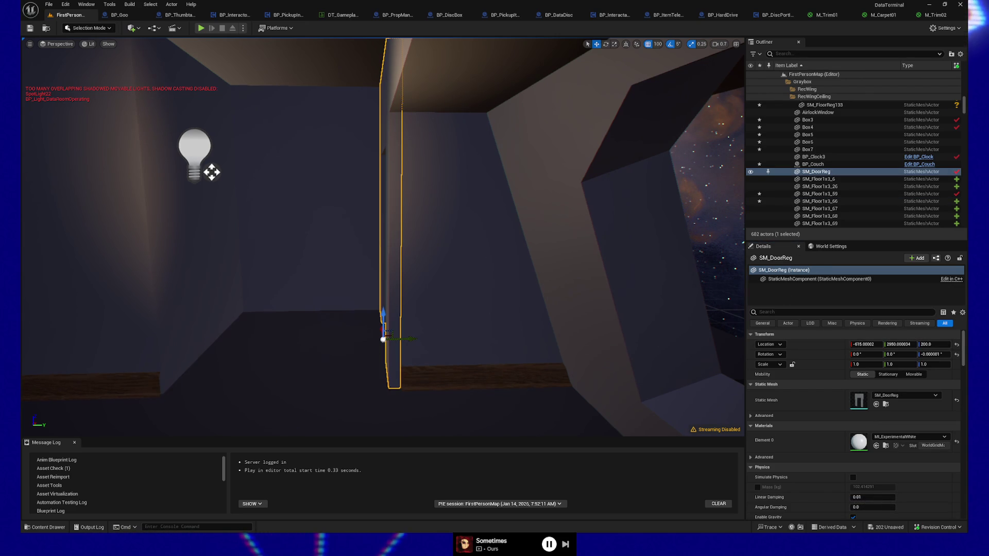
key(ctrl+z)
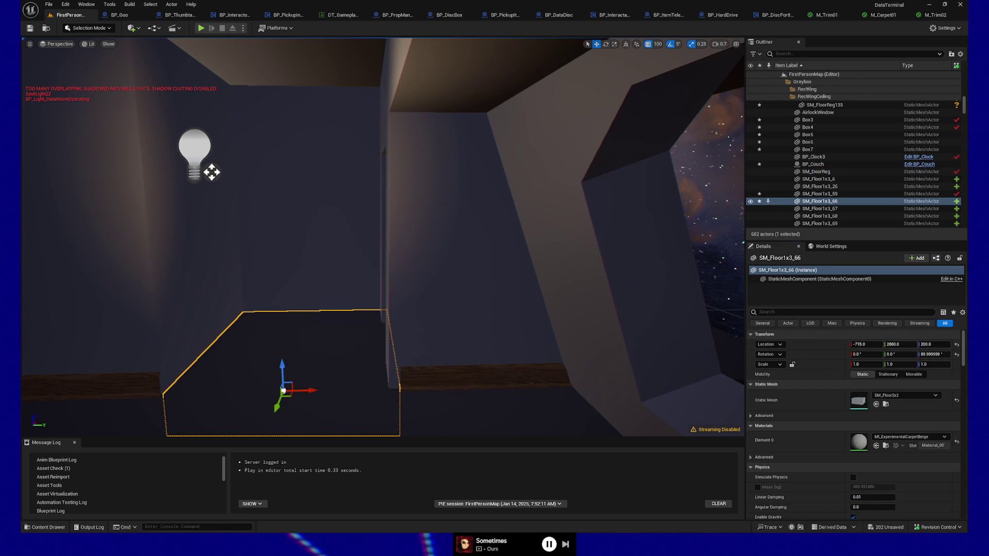
key(ctrl+z)
key(ctrl+z)
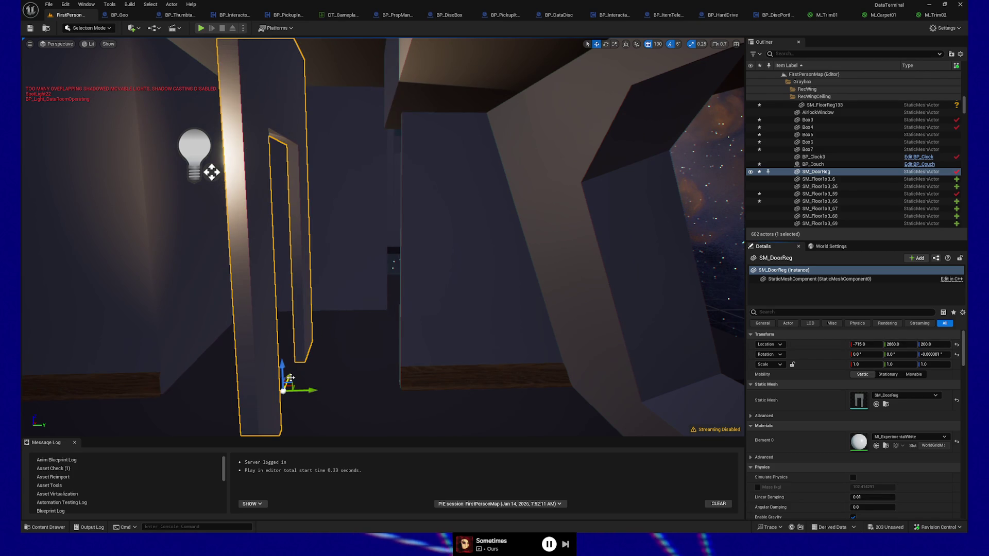
click(658, 43)
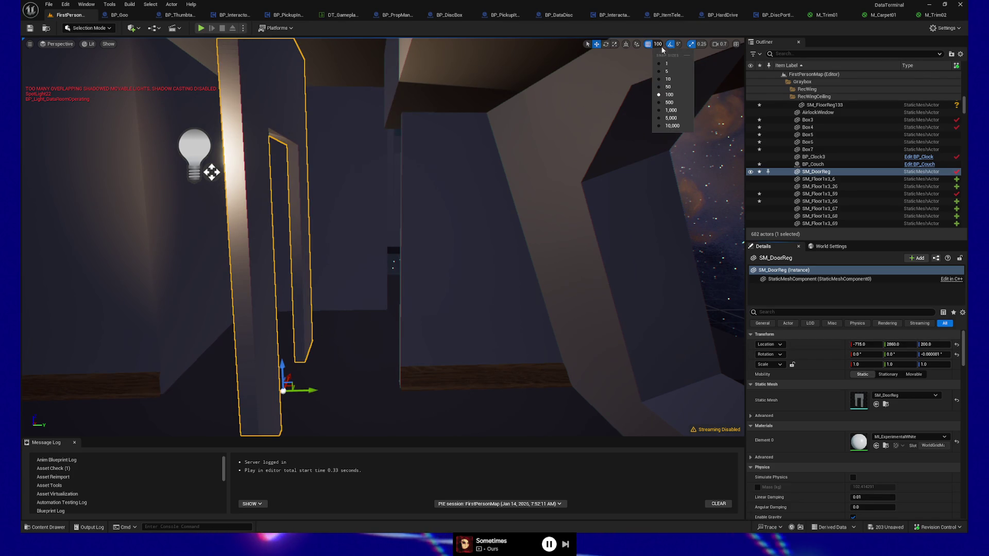
Step: Set grid snapping to 50 and shift SM_DoorReg 50 units along Y into the wall opening
click(664, 84)
drag(283, 391, 309, 338)
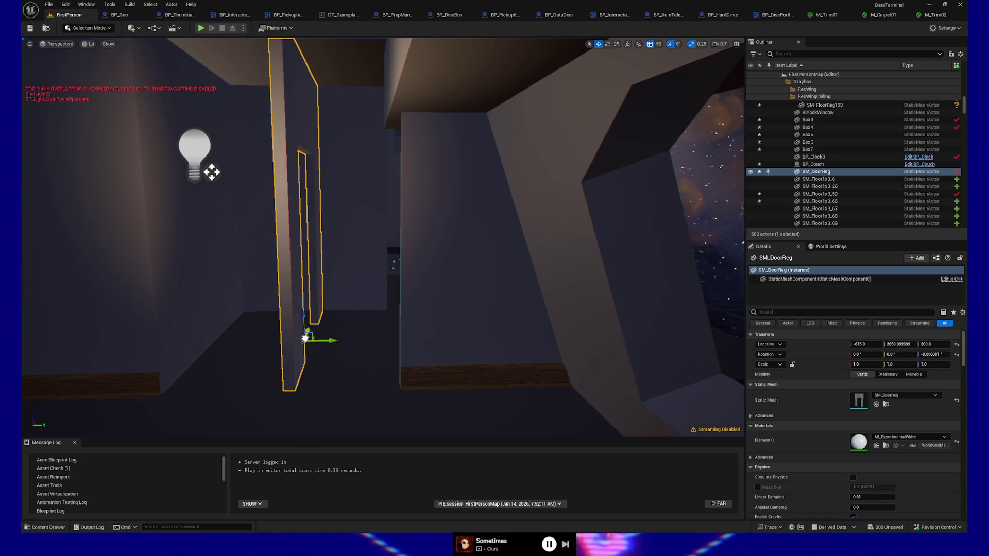
key(d)
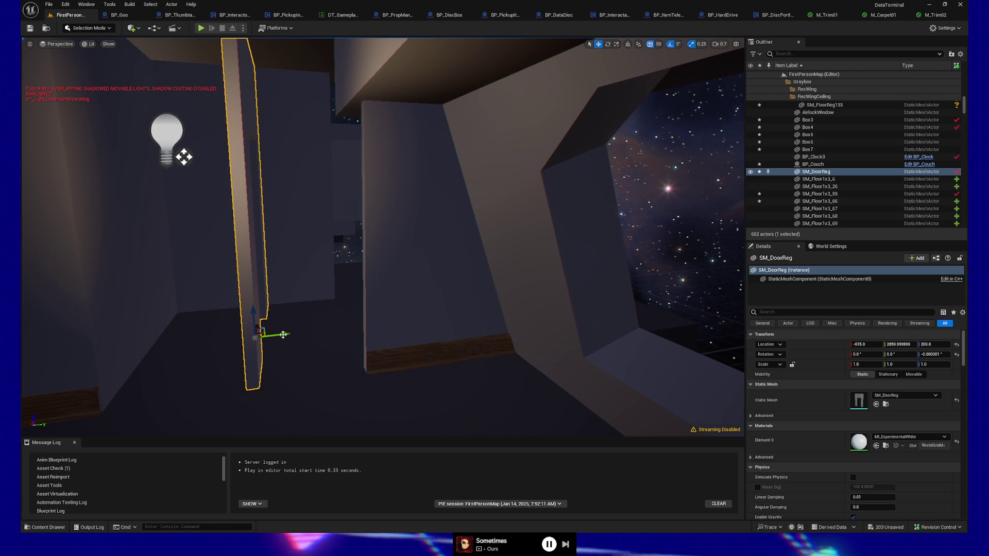
drag(276, 333, 346, 327)
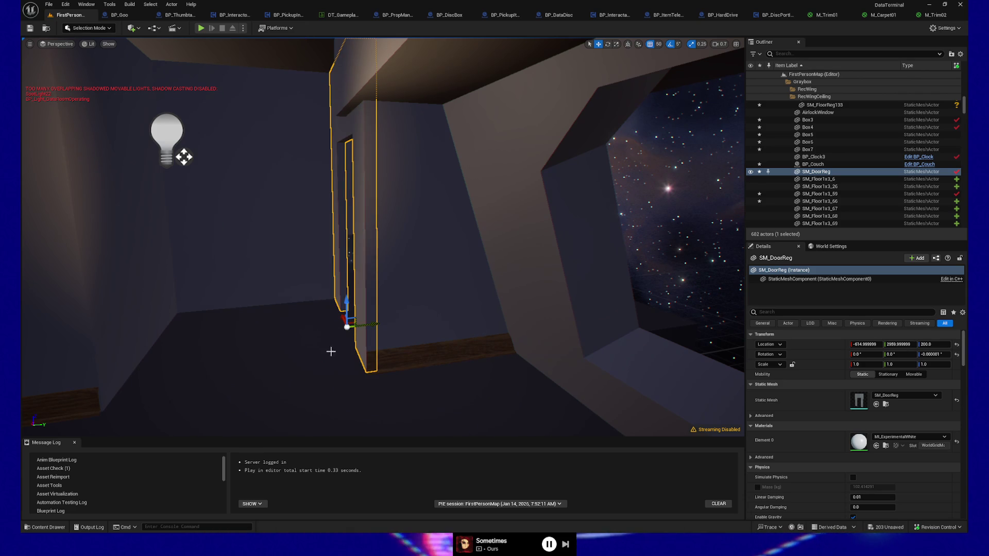
key(f)
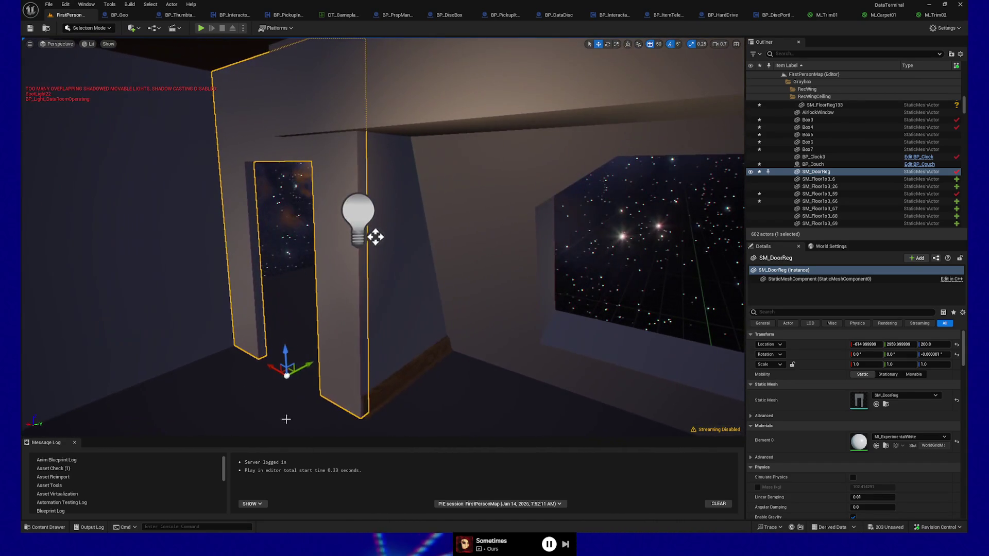
click(382, 415)
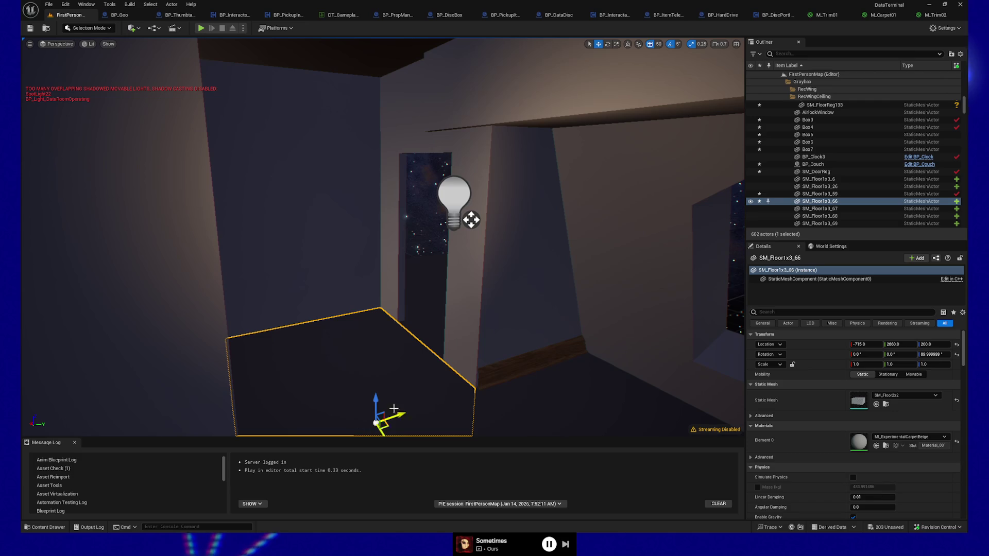
mouse_move(387, 365)
mouse_down()
mouse_move(464, 356)
mouse_move(700, 364)
mouse_move(742, 347)
mouse_move(742, 366)
mouse_up()
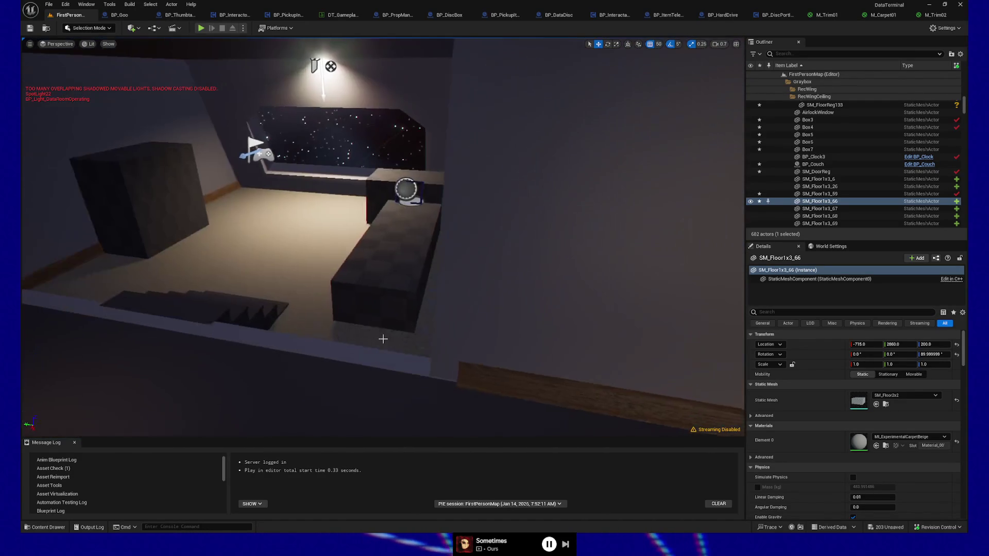
Step: Check wall SM_Wall2x3_26 and floor SM_Floor1x3_83, then select ceilings SM_Ceiling66, SM_Ceiling63 and SM_Ceiling64
click(519, 325)
drag(519, 325, 689, 351)
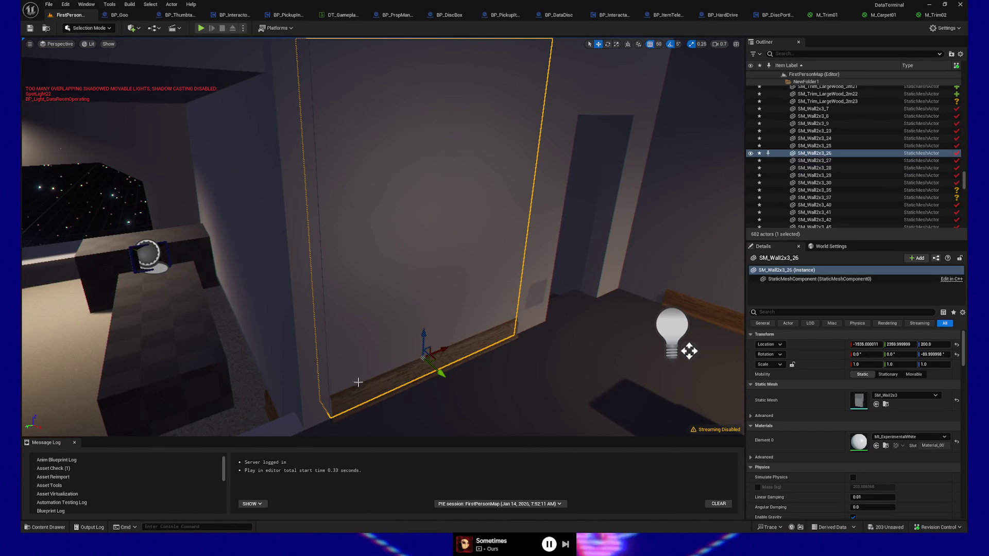
click(434, 414)
scroll(457, 392, down, 10)
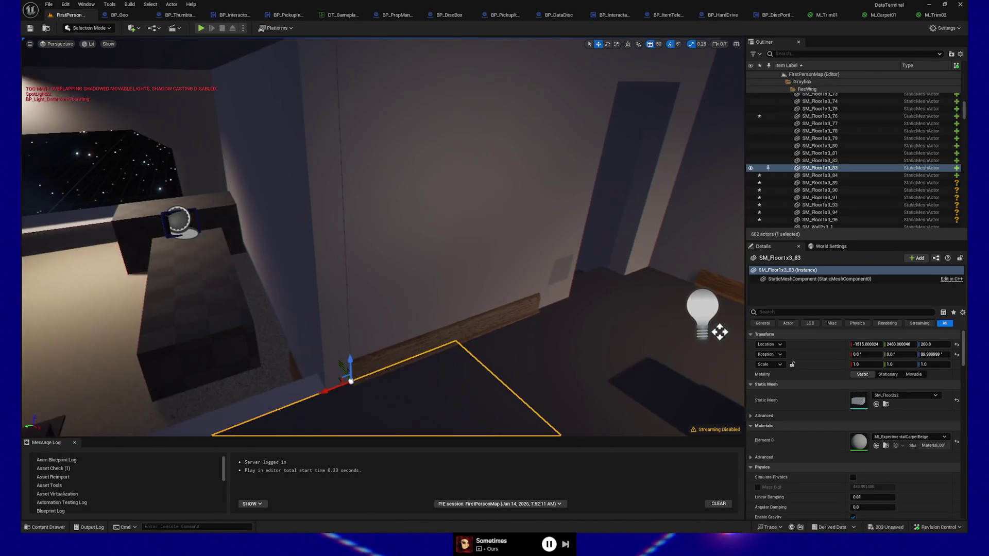
mouse_move(278, 281)
mouse_down()
mouse_move(170, 281)
mouse_move(304, 307)
mouse_move(110, 189)
mouse_up()
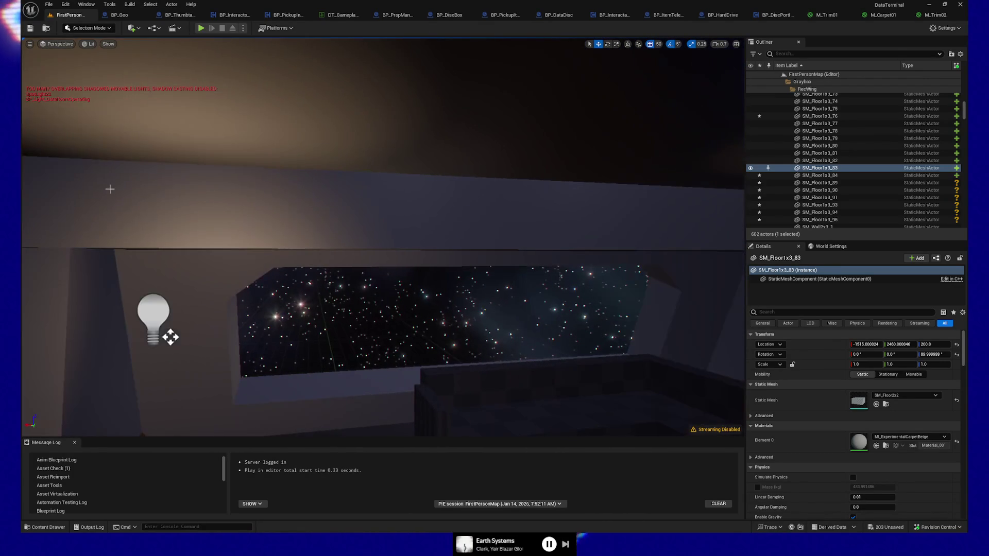
click(325, 208)
ctrl+click(449, 213)
ctrl+click(678, 221)
mouse_move(678, 221)
mouse_down()
mouse_move(644, 222)
mouse_move(623, 310)
mouse_up()
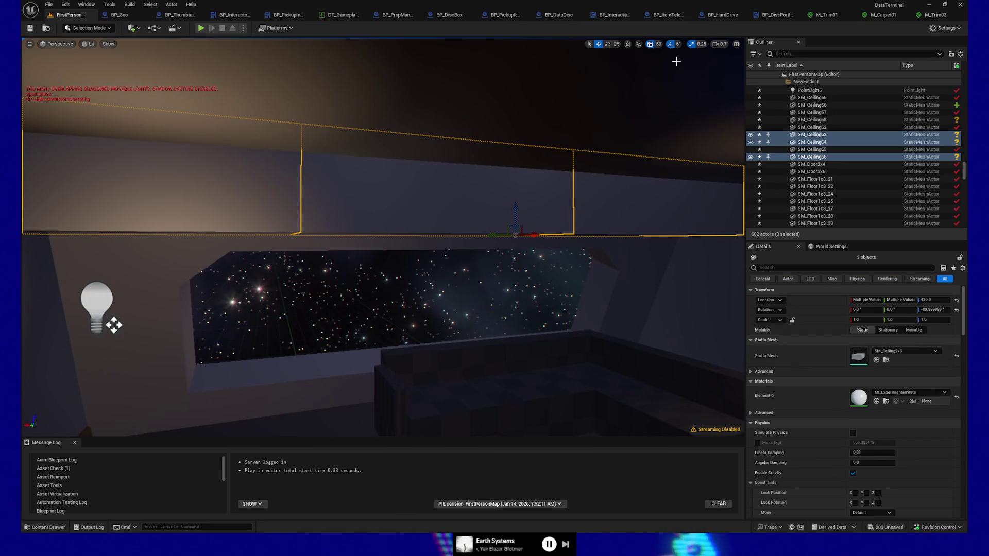
Step: Reduce position grid snapping to 10 units
click(659, 44)
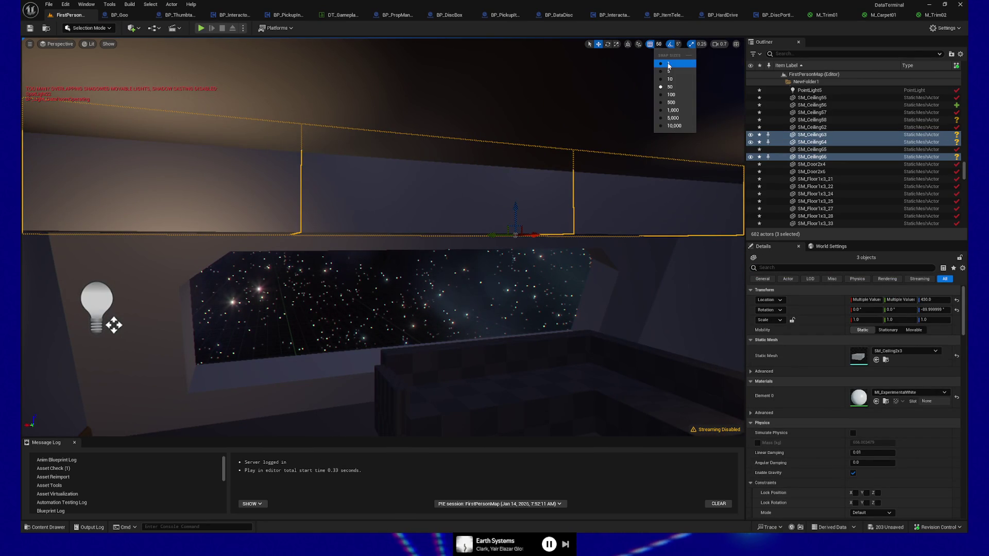
click(670, 78)
mouse_move(432, 256)
mouse_down()
mouse_move(368, 266)
mouse_move(390, 270)
mouse_move(388, 246)
mouse_move(453, 245)
mouse_move(376, 236)
mouse_move(393, 279)
mouse_move(403, 196)
mouse_up()
drag(234, 404, 235, 404)
right_click(234, 404)
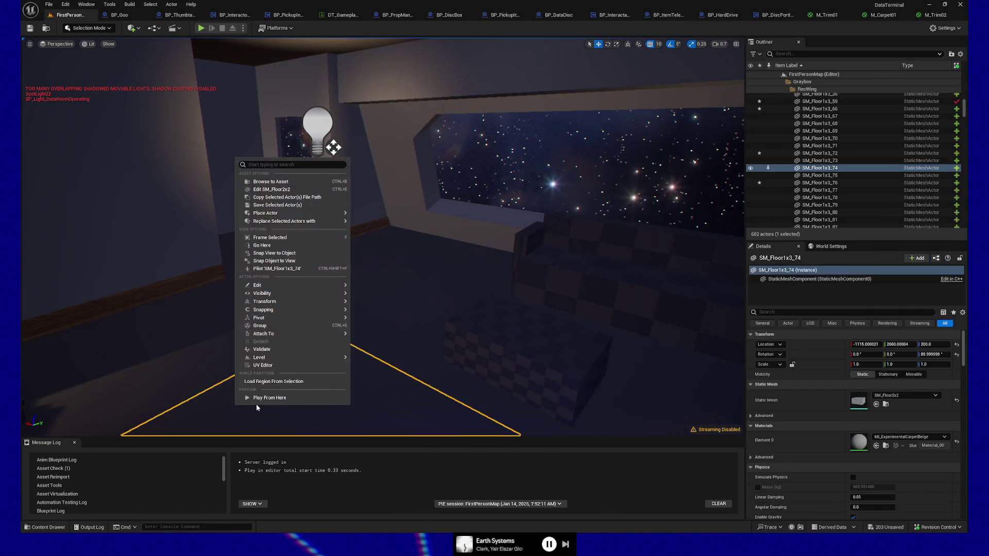
Step: Play from the floor spot, look around briefly, then pause and quit to the editor
click(265, 399)
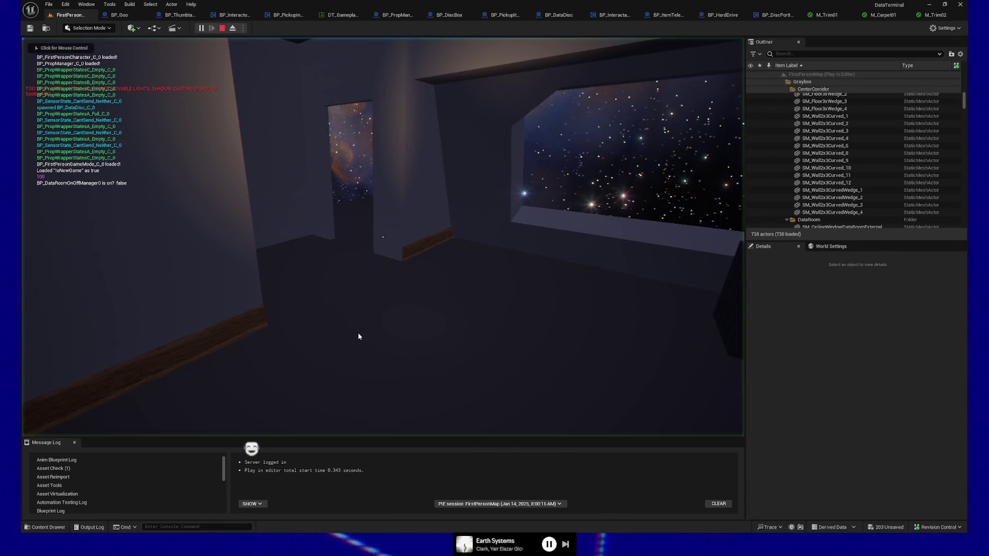
mouse_move(495, 237)
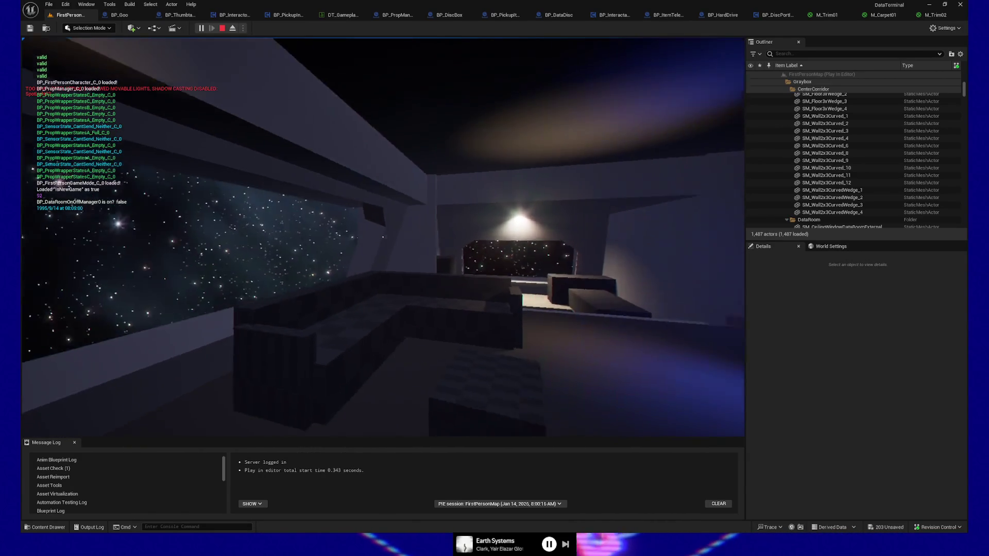
key(Escape)
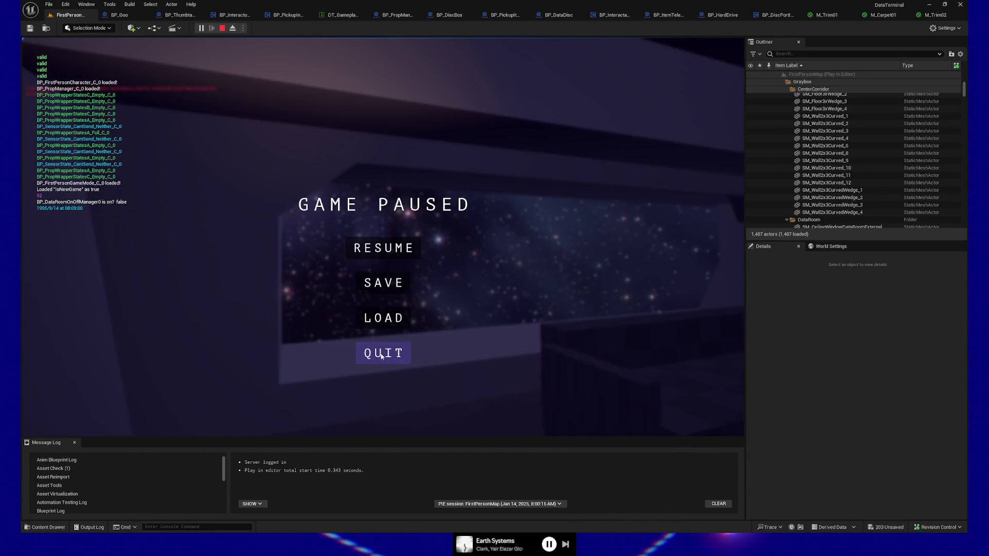
click(388, 355)
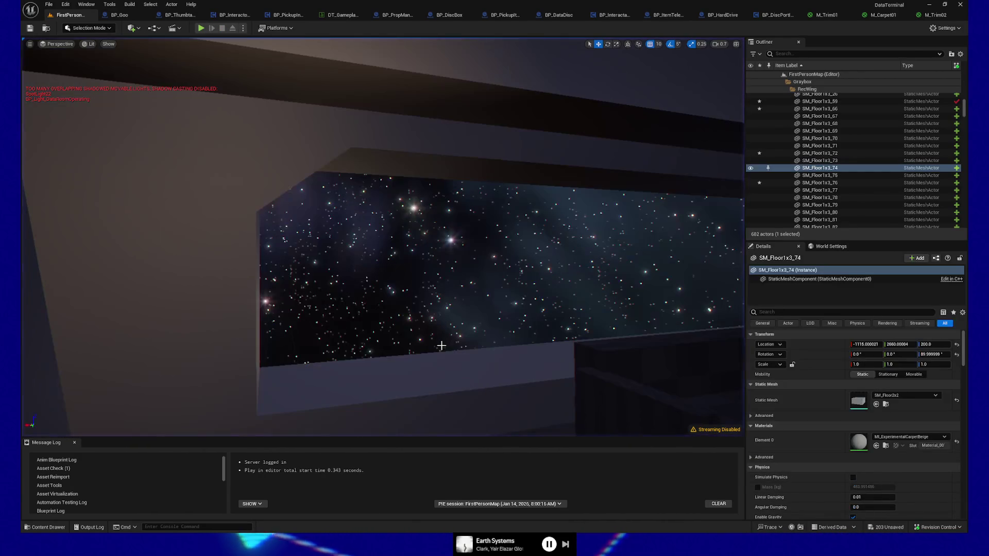
Step: Frame floor SM_Floor1x3_74, then find and select window wall SM_WallWindowExteriorRight2x3 beside the couch
key(f)
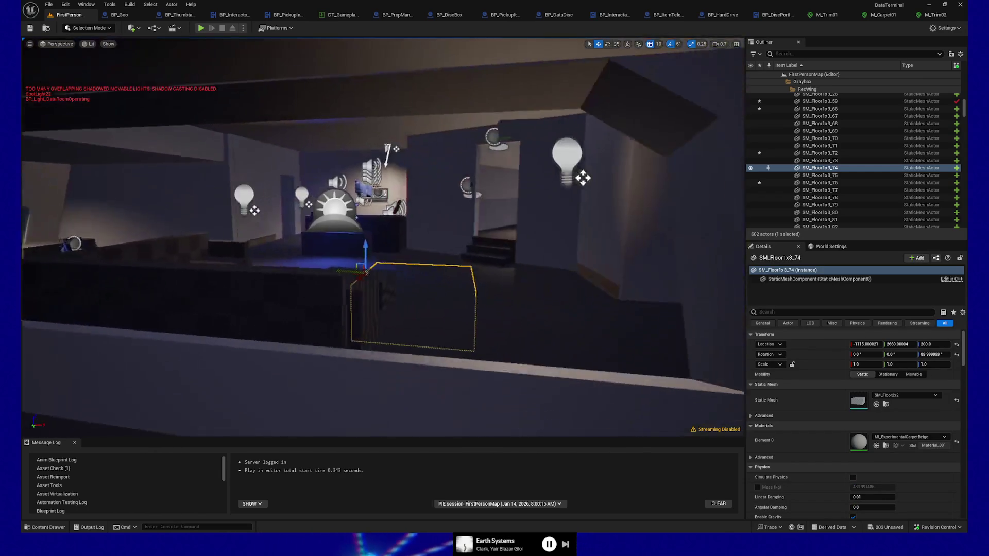
mouse_move(382, 237)
mouse_down()
mouse_move(479, 226)
mouse_move(536, 237)
mouse_move(489, 243)
mouse_up()
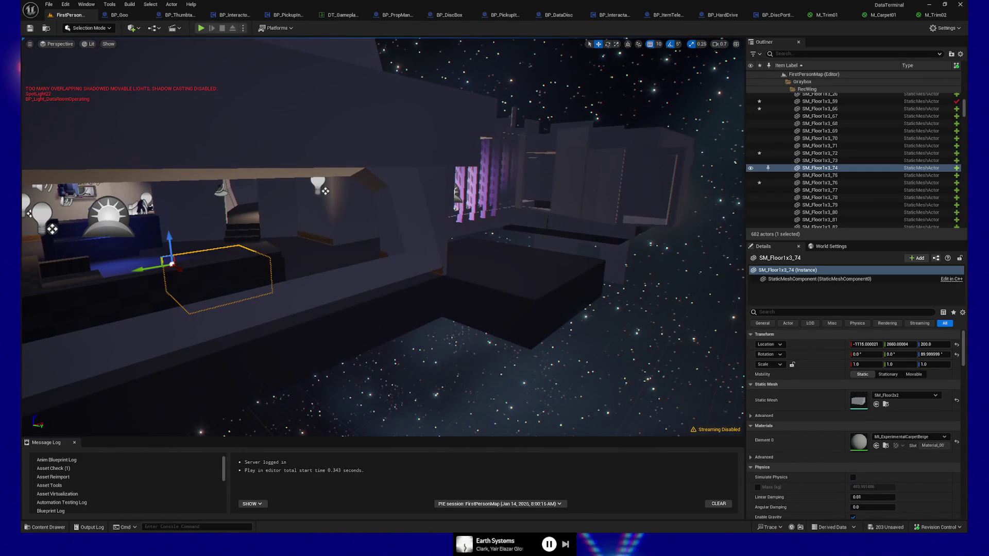
mouse_move(490, 244)
mouse_down()
mouse_move(490, 304)
mouse_move(489, 242)
mouse_up()
mouse_move(403, 340)
mouse_down()
mouse_move(403, 352)
mouse_move(342, 329)
mouse_move(442, 384)
mouse_move(358, 256)
mouse_move(530, 265)
mouse_move(258, 268)
mouse_move(211, 236)
mouse_up()
click(403, 353)
key(Escape)
click(334, 316)
click(335, 317)
drag(391, 371, 347, 343)
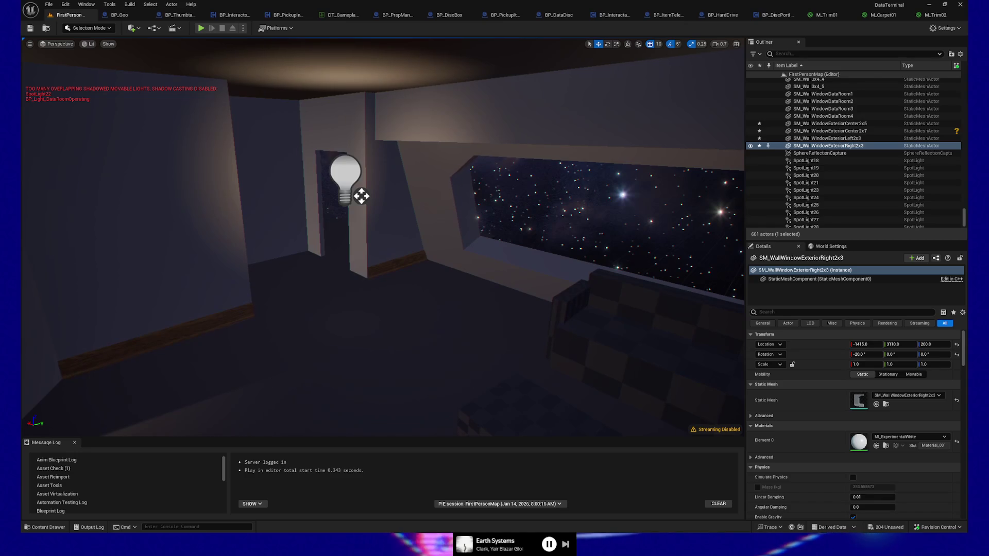
right_click(248, 427)
Step: Play the level from this wall and walk the lounge toward the starfield window
click(268, 418)
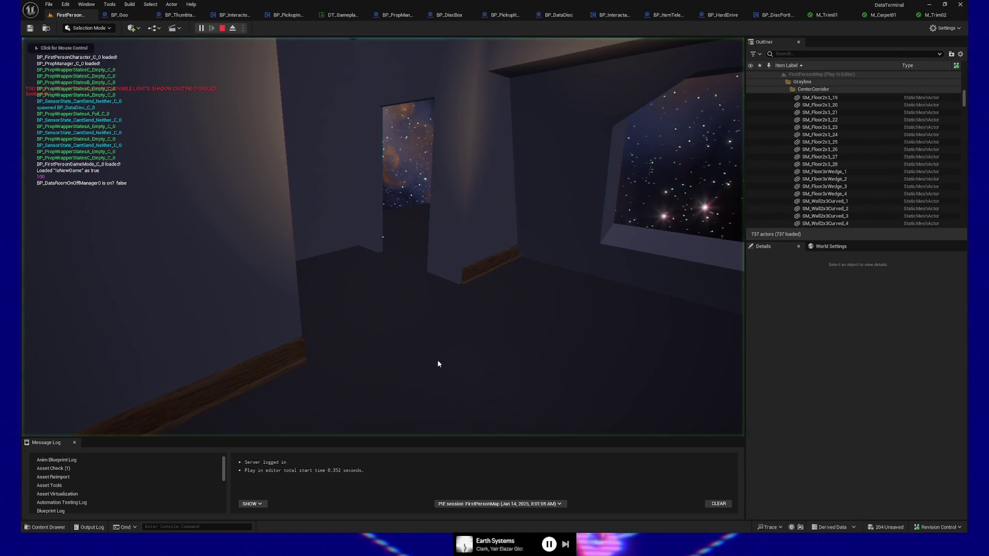
key(s)
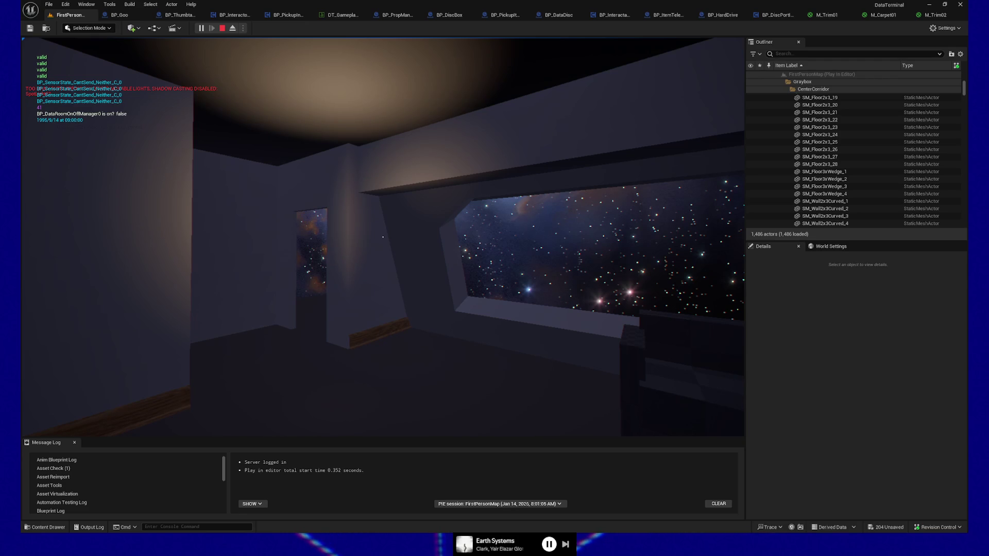
key(w)
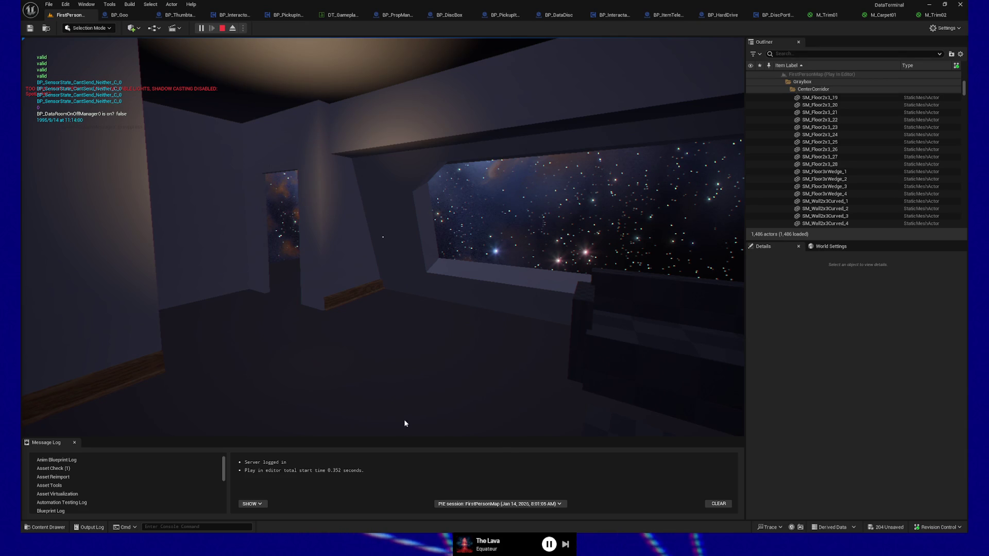
click(429, 391)
key(w)
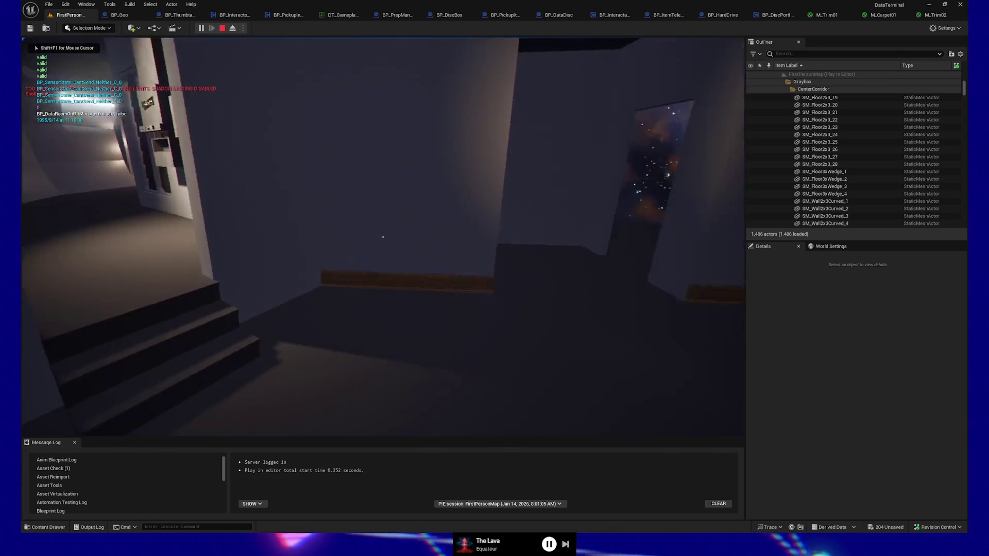
key(d)
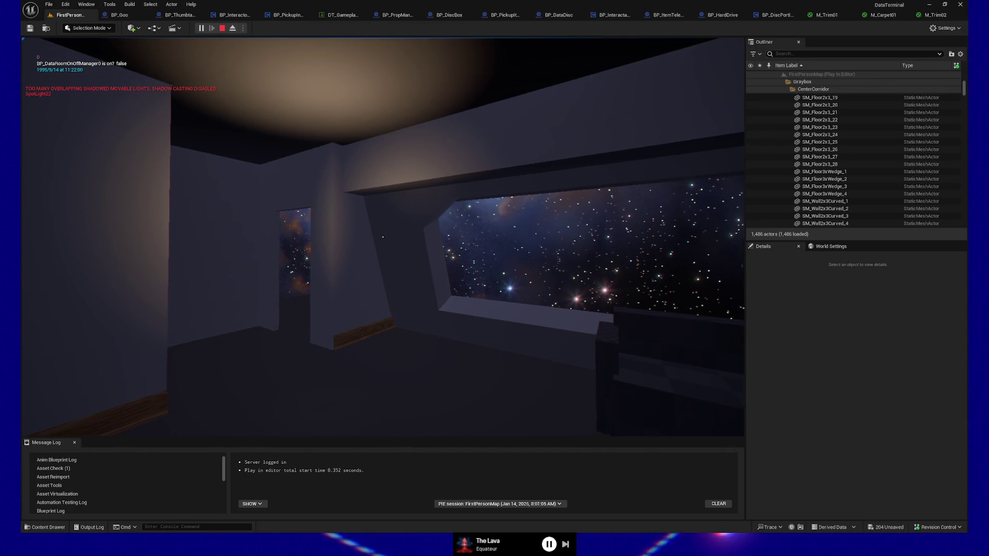
key(a)
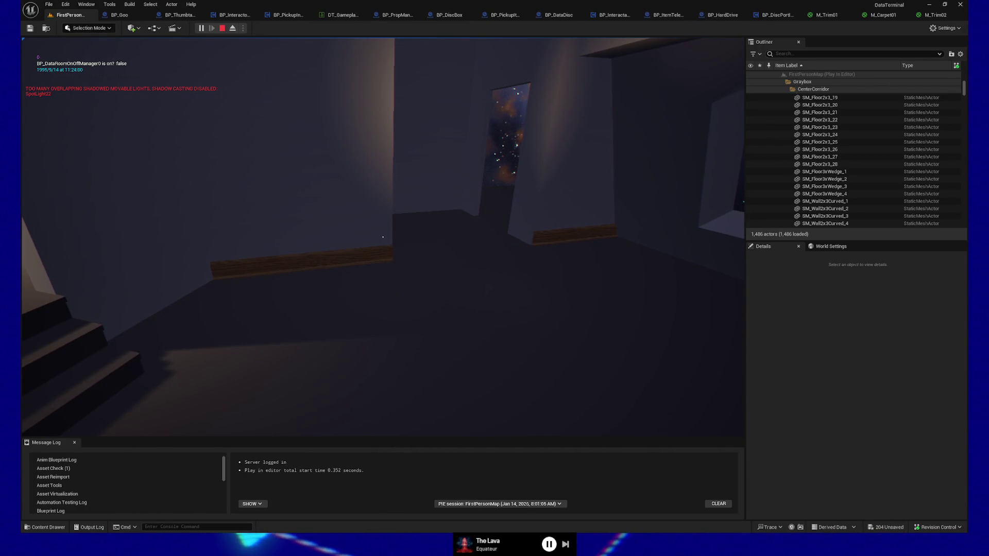
key(w)
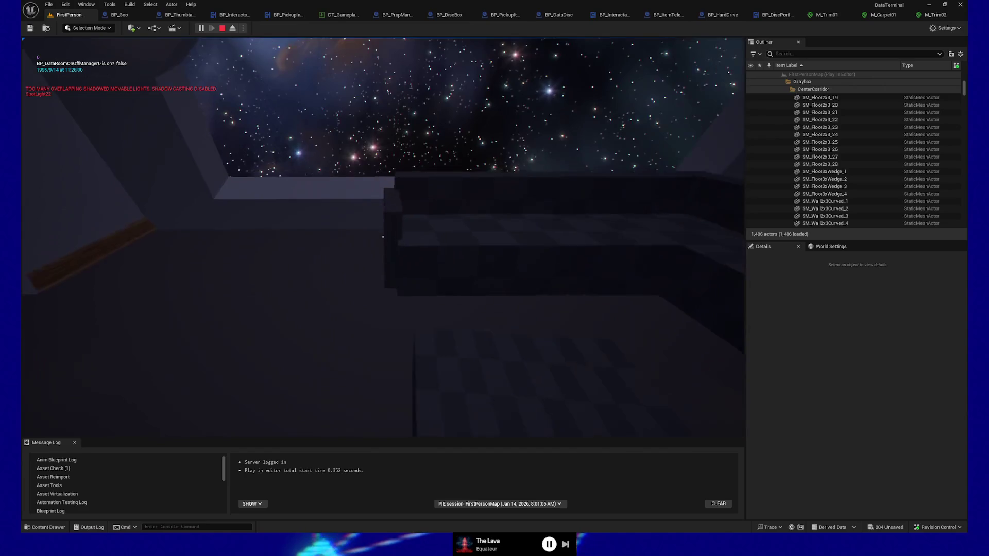
key(w)
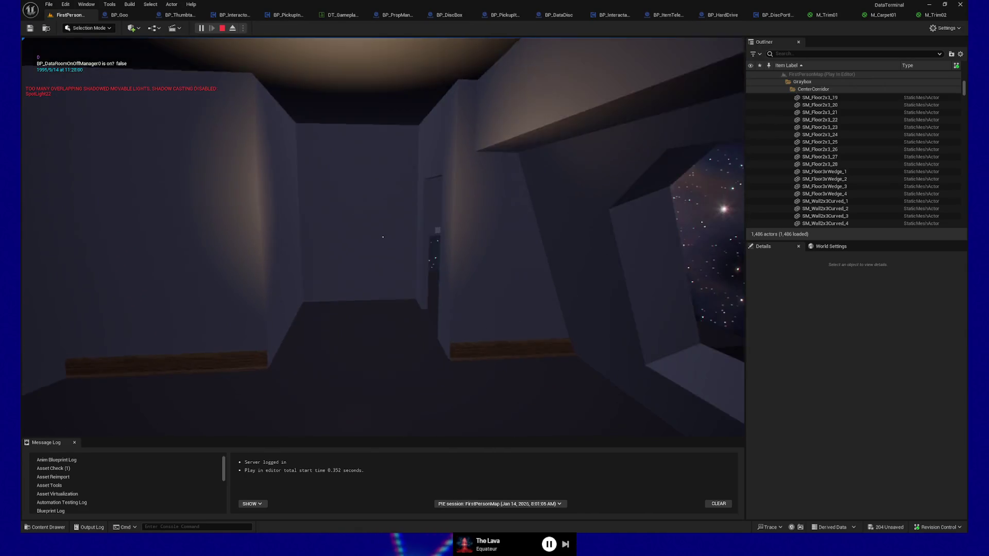
key(w)
key(w)
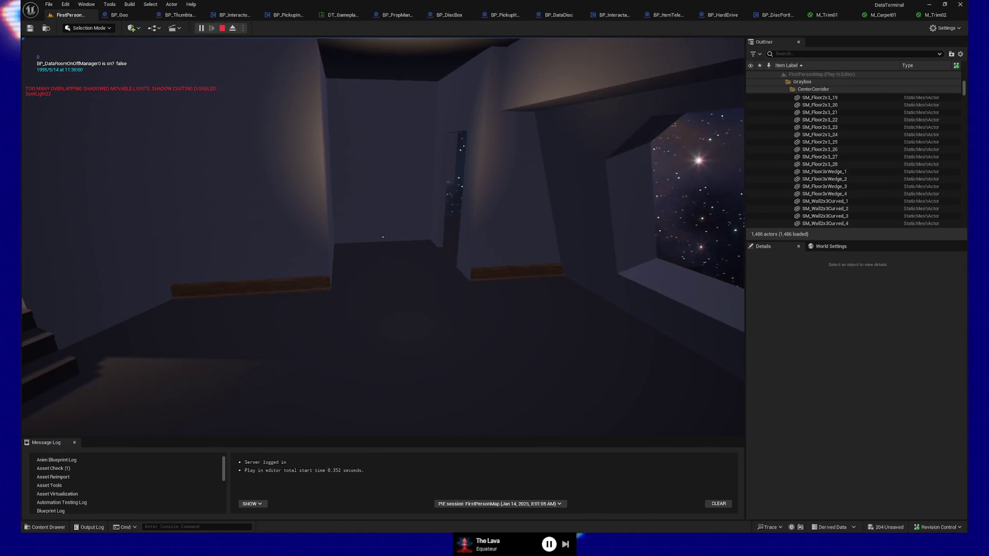
key(w)
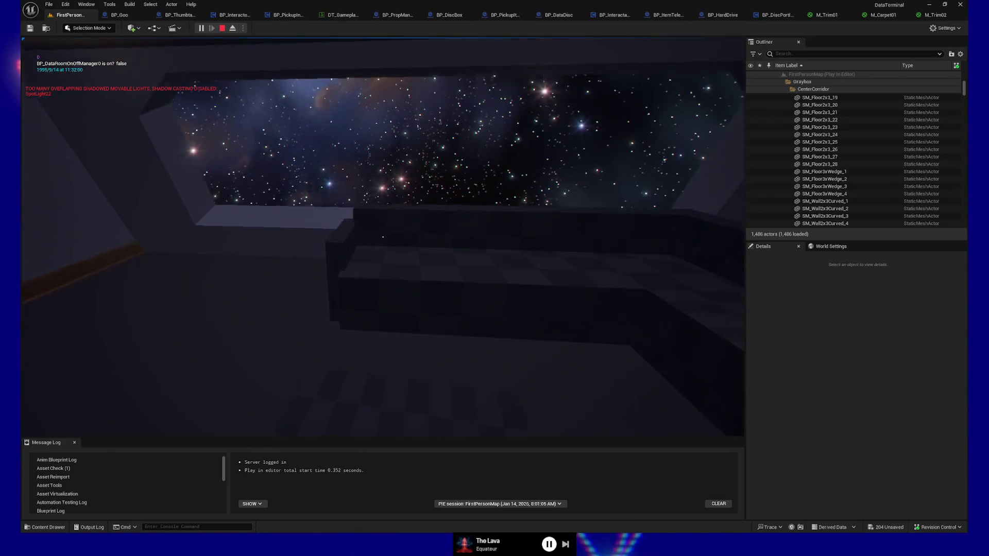
key(w)
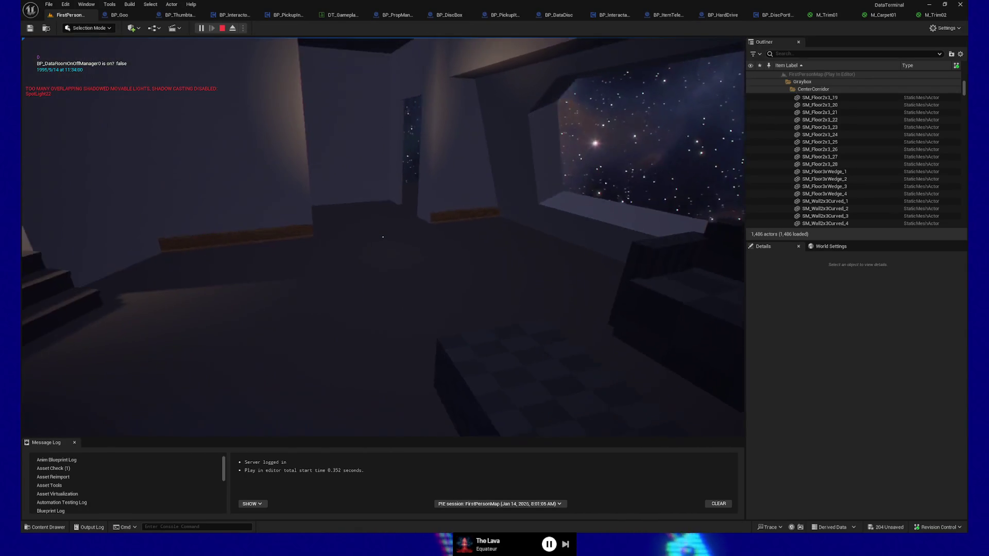
key(s)
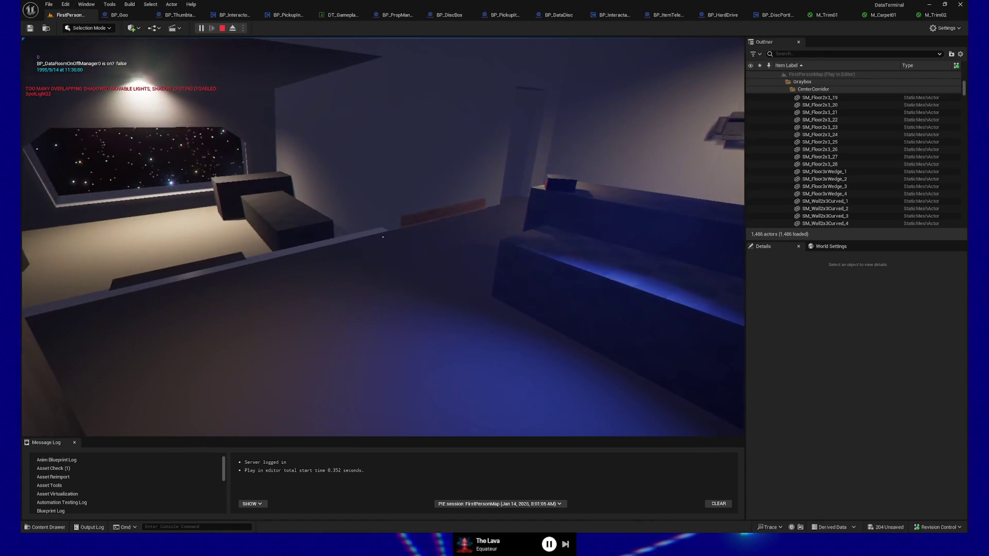
key(w)
key(w)
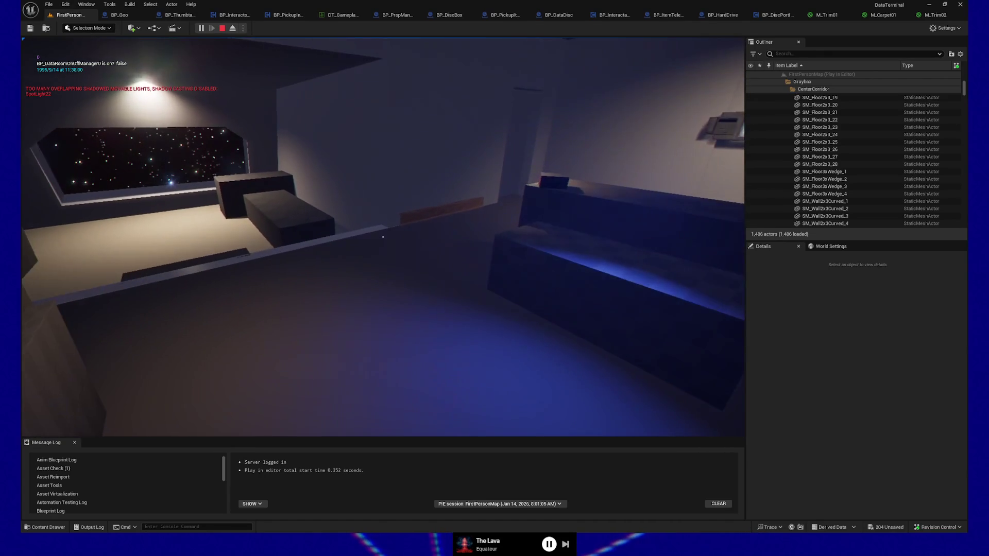
key(s)
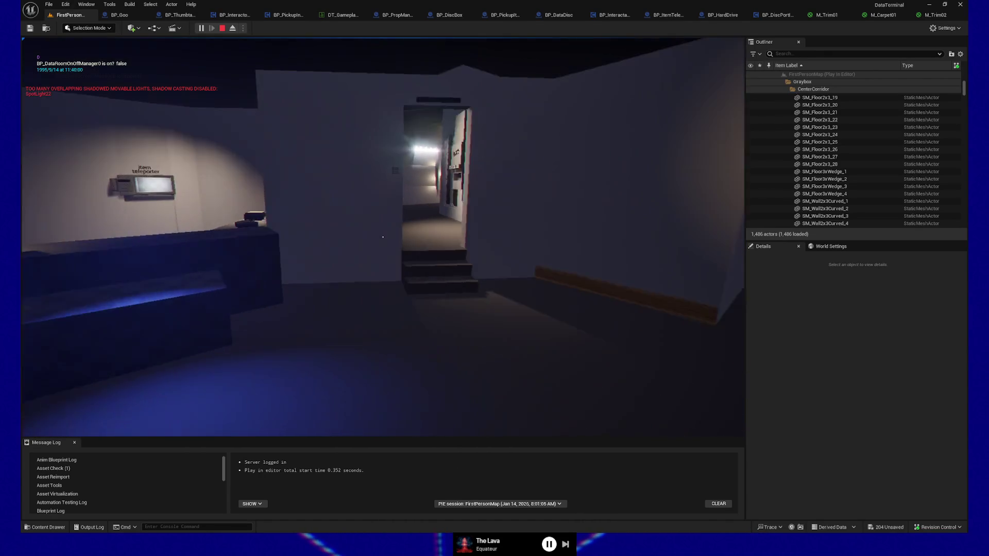
key(w)
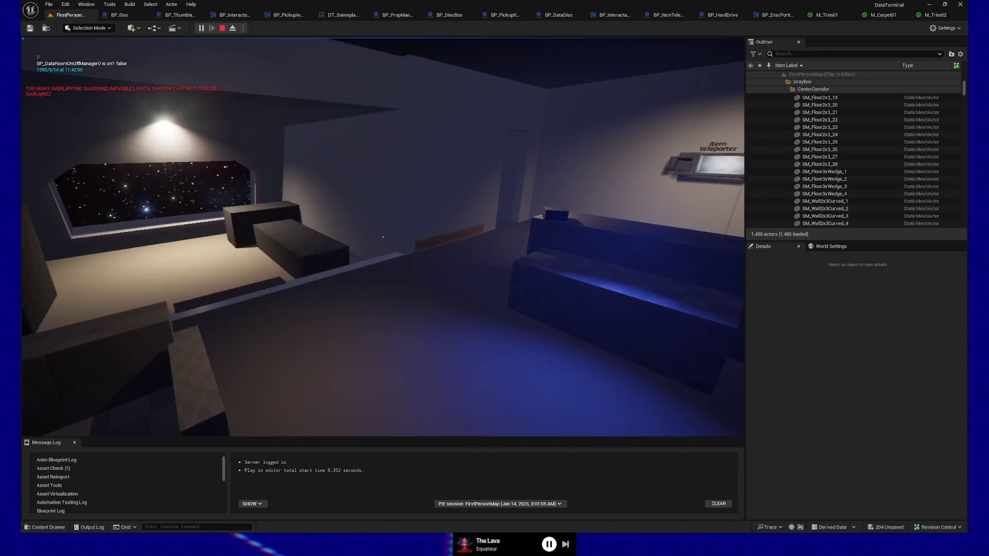
key(w)
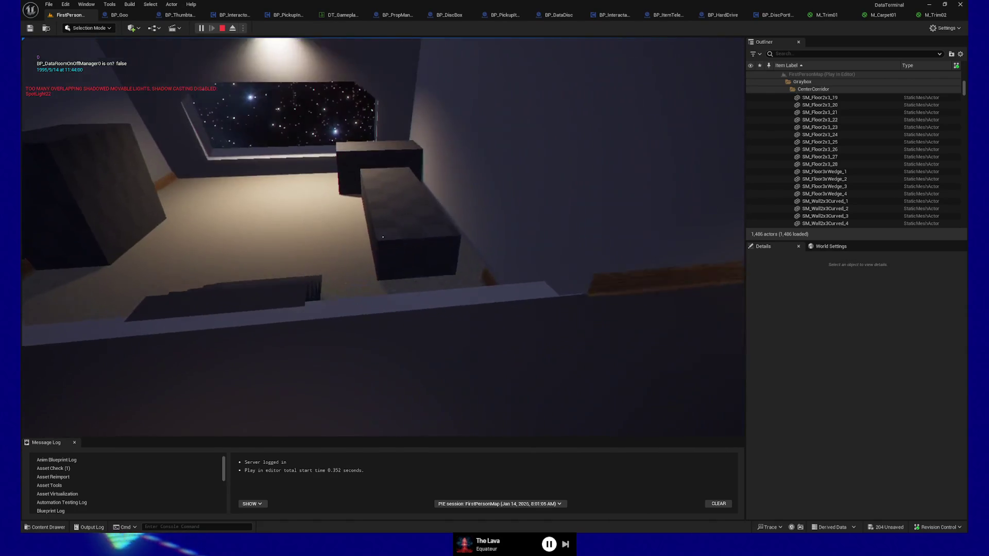
mouse_move(383, 237)
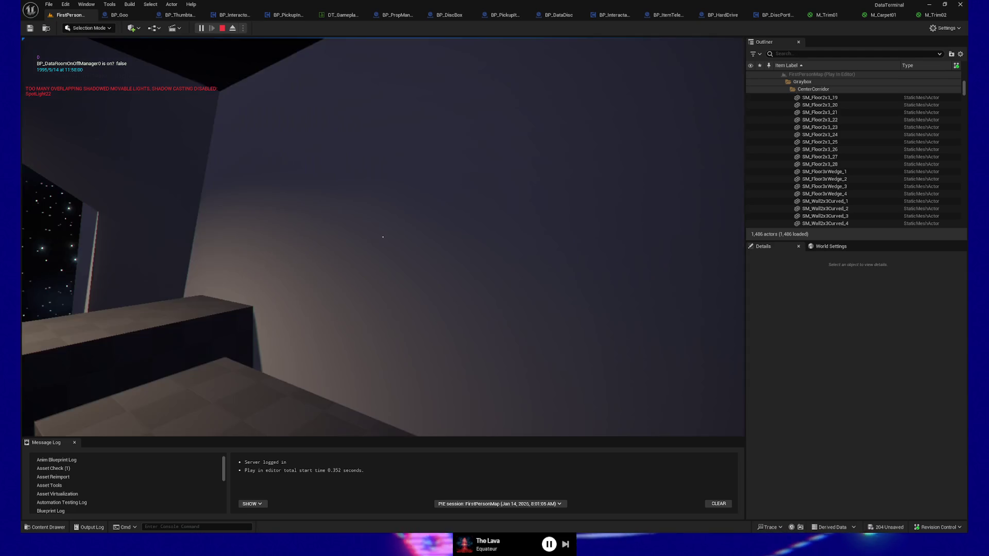
Step: Walk up into the curved corridor, come back down, and go past the desk to the scattered data discs
key(w)
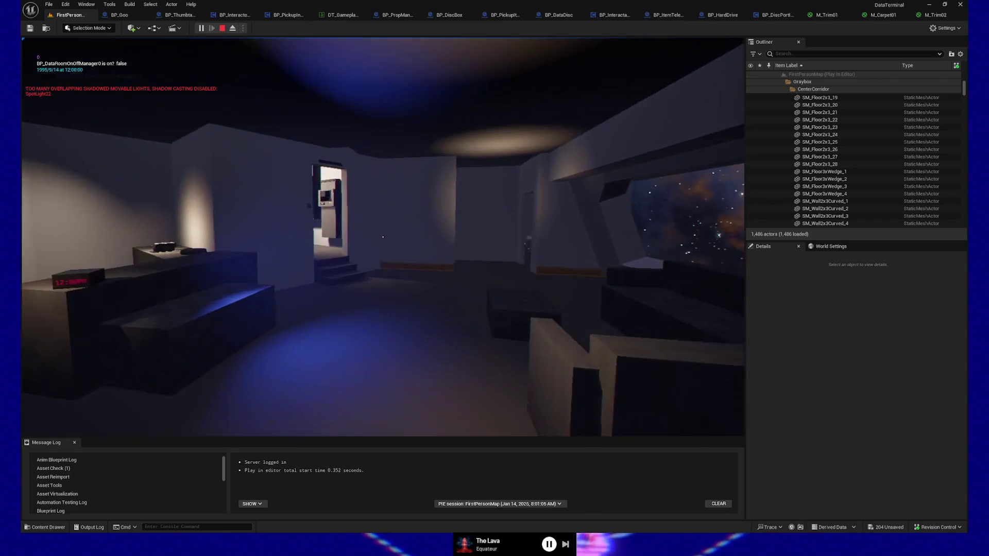
key(w)
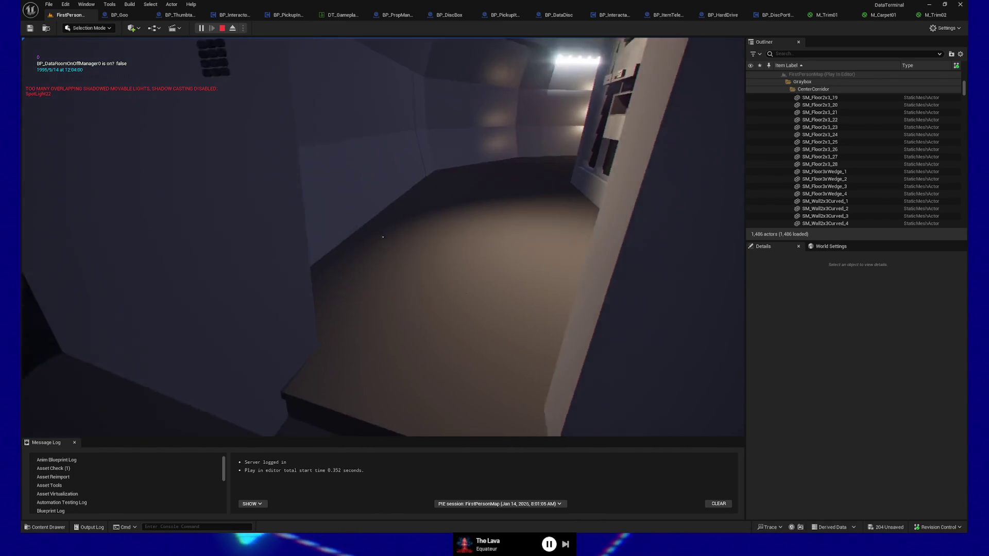
key(w)
key(s)
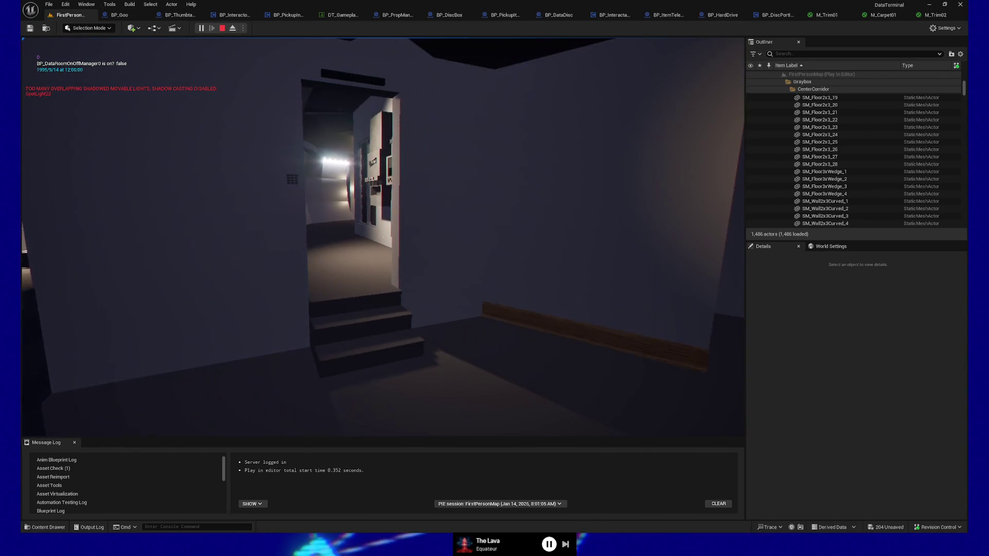
key(w)
key(s)
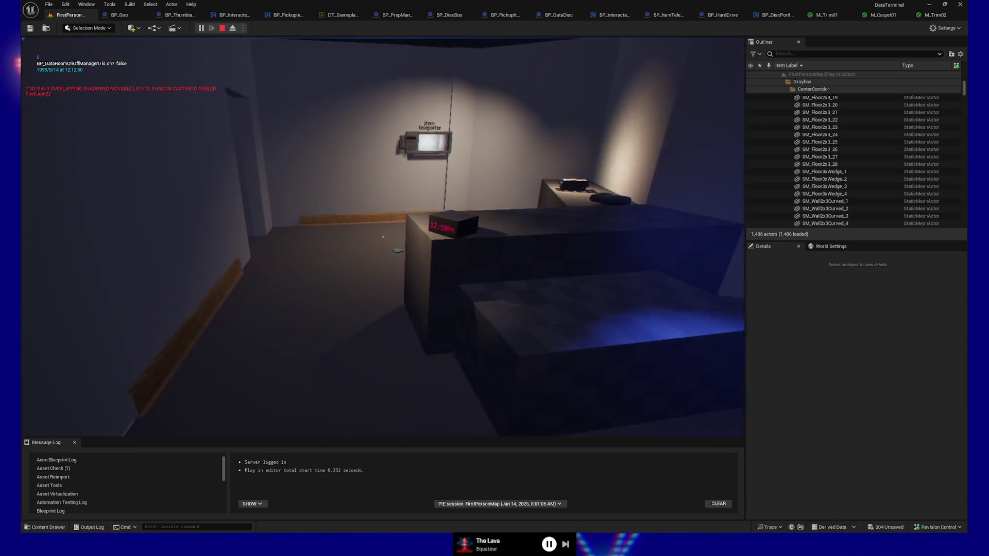
key(w)
Step: Pick up a data disc, drop it back on the floor, and face the starry-window room
key(e)
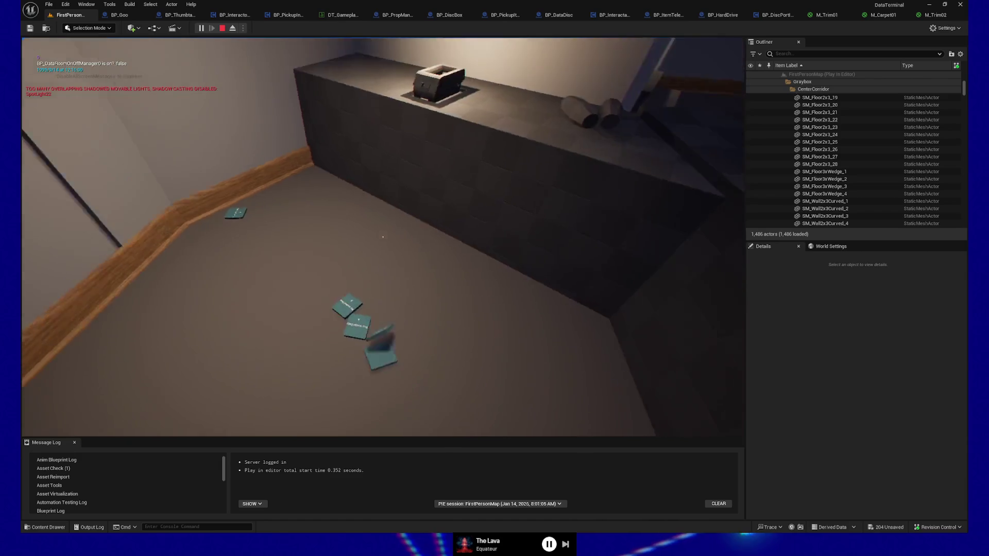
key(w)
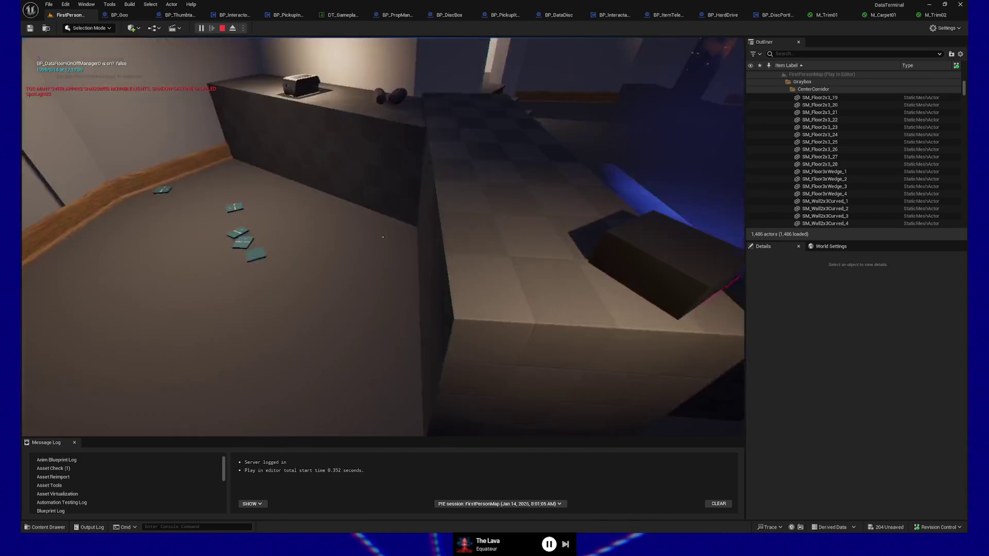
key(e)
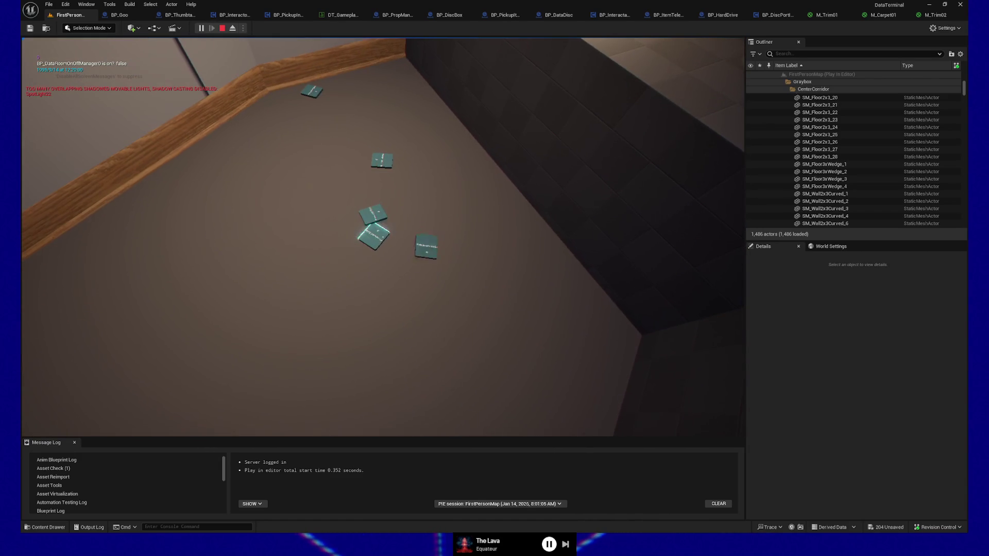
key(w)
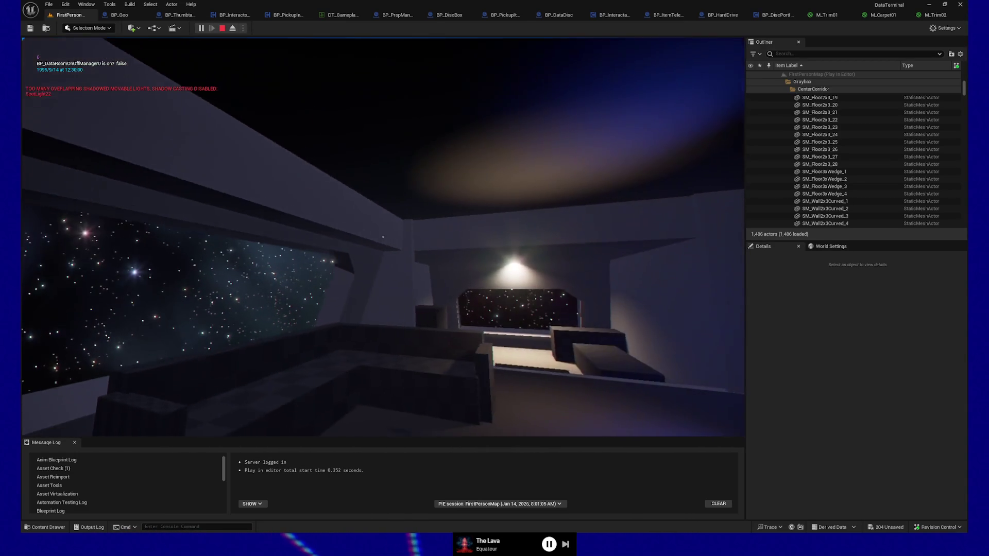
Step: Walk into the lit room toward the box and window, then back to the stairs and up again
key(w)
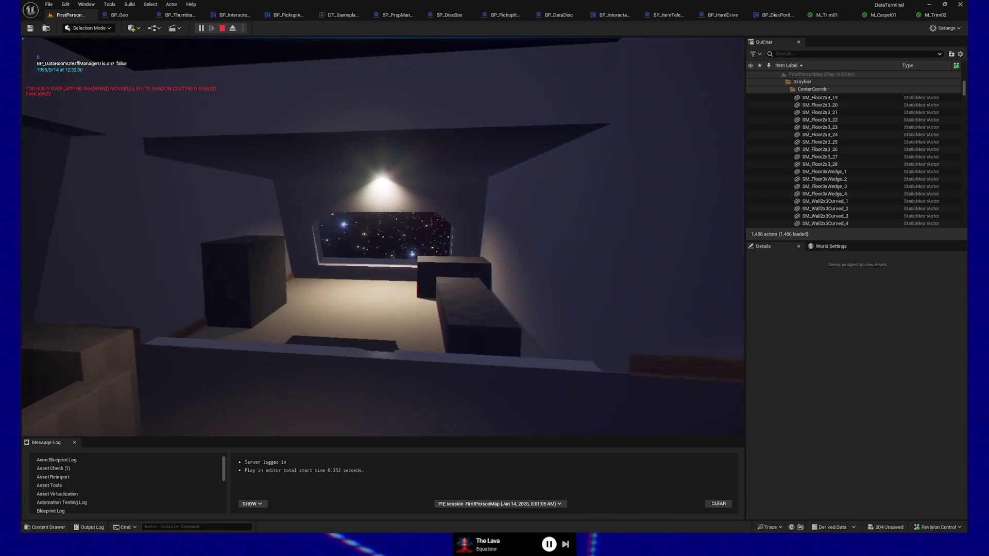
key(w)
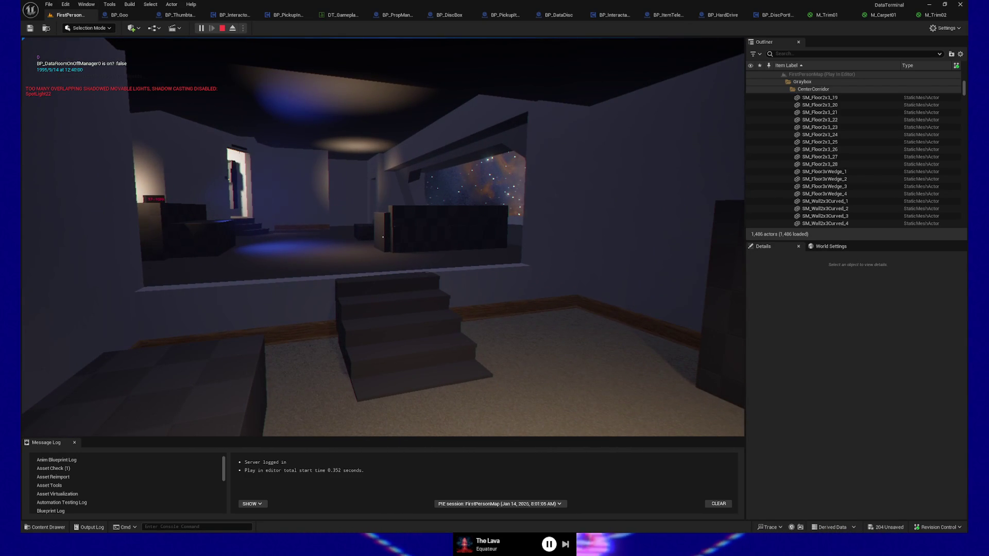
key(s)
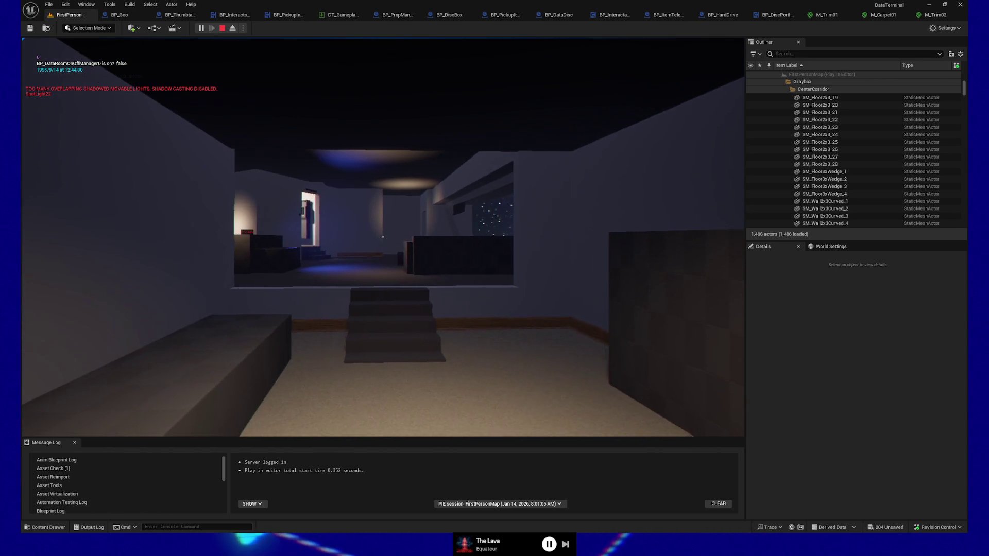
key(w)
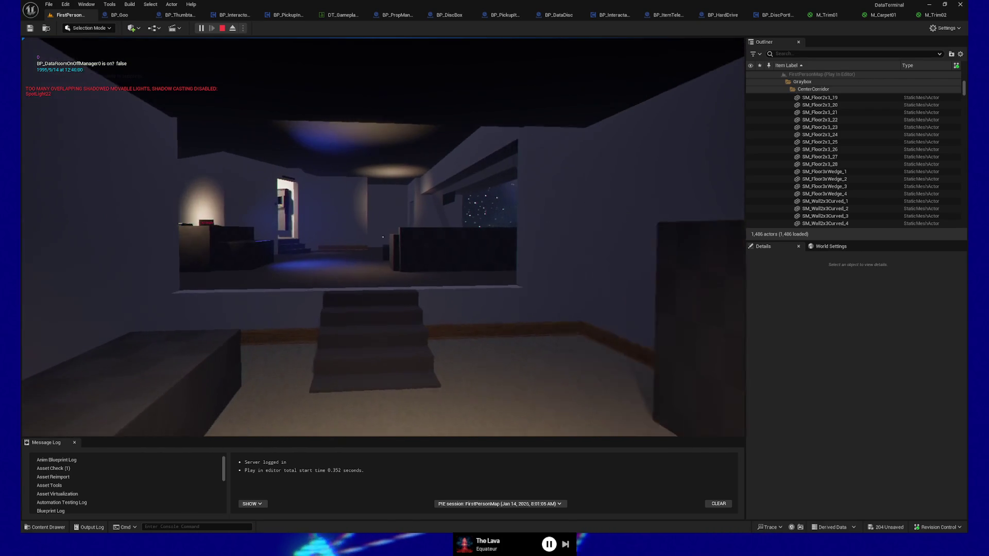
Step: Walk past the teleporter and desk toward the starfield window, then quit the play session
key(w)
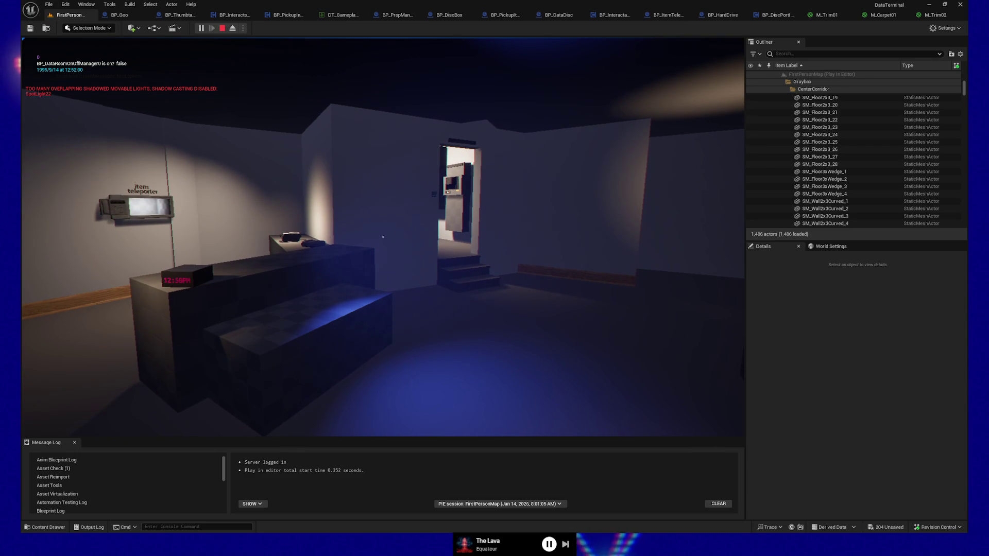
key(w)
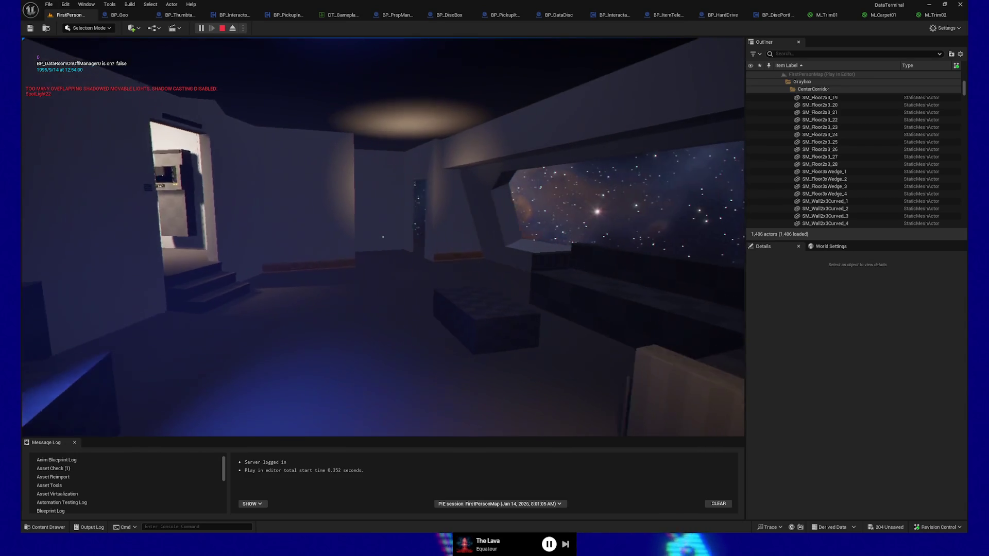
key(w)
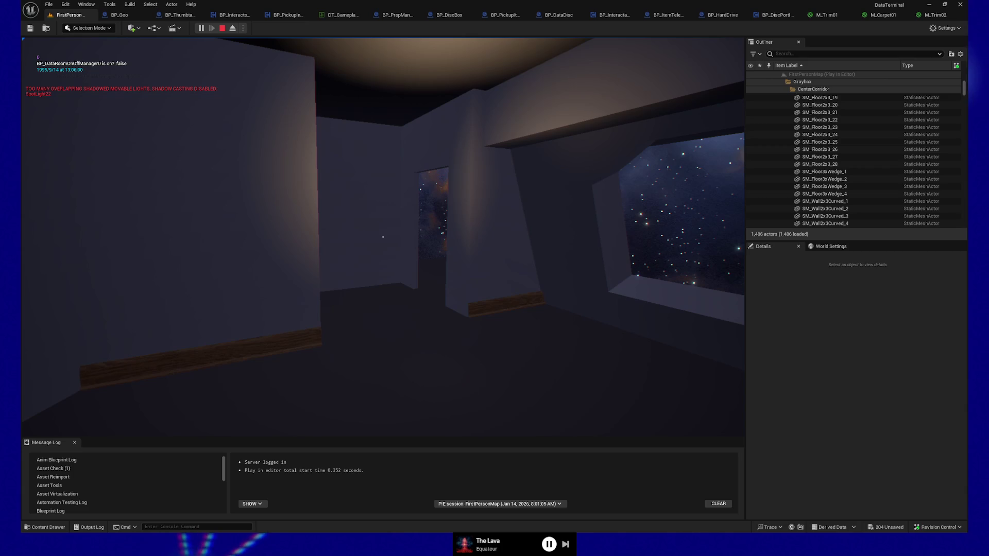
key(w)
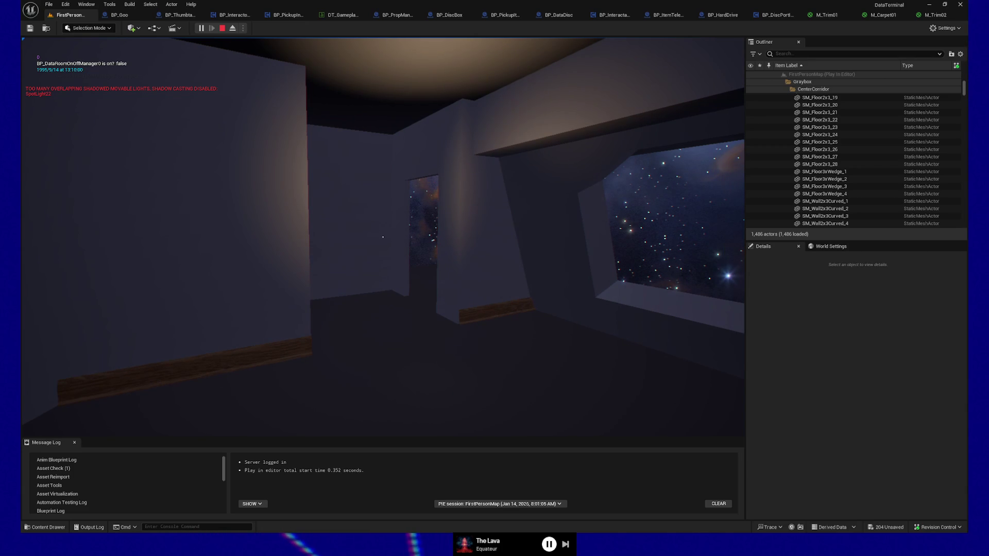
key(Escape)
click(397, 360)
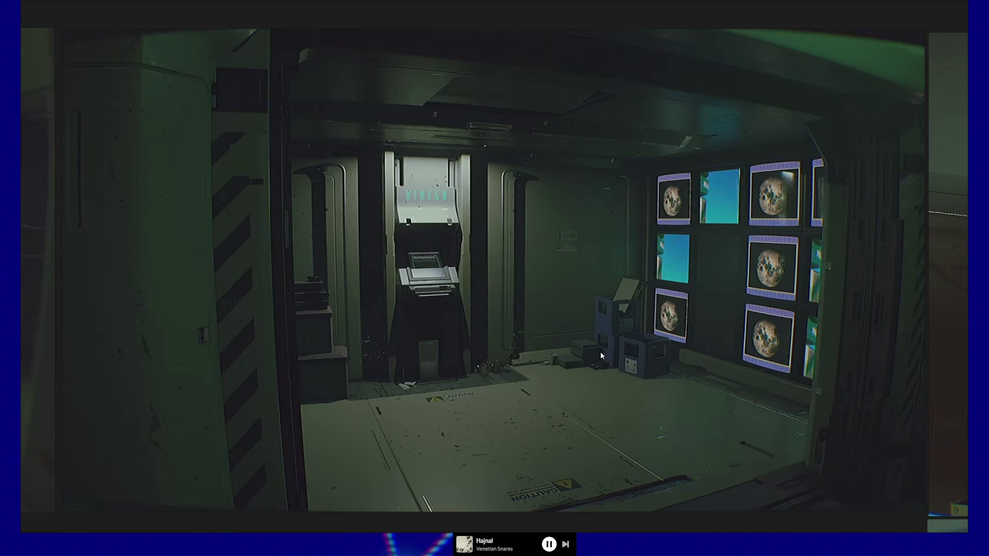
Step: Zoom out and pan the board to show the monitor-wall, signed-wall, desk and corridor references together
scroll(727, 418, down, 1)
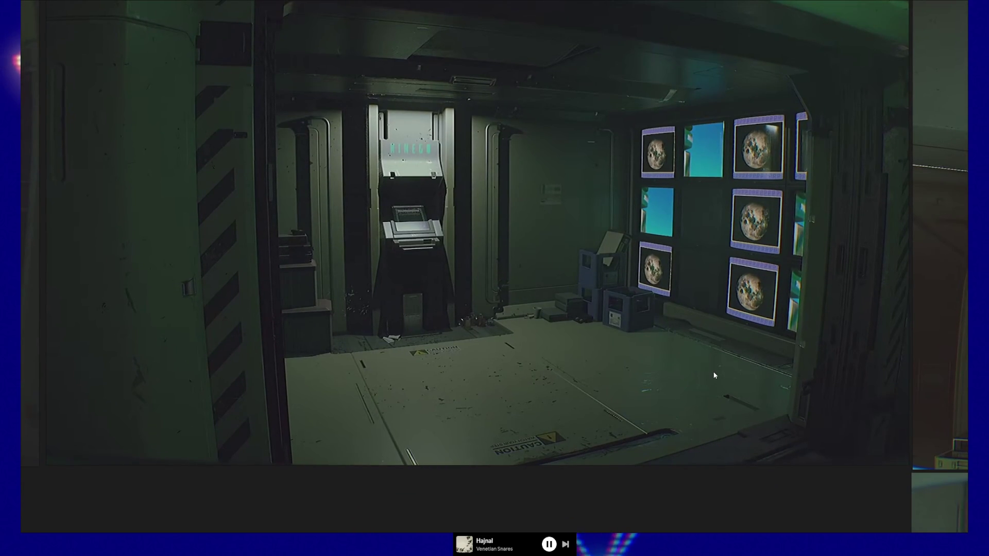
scroll(632, 373, down, 5)
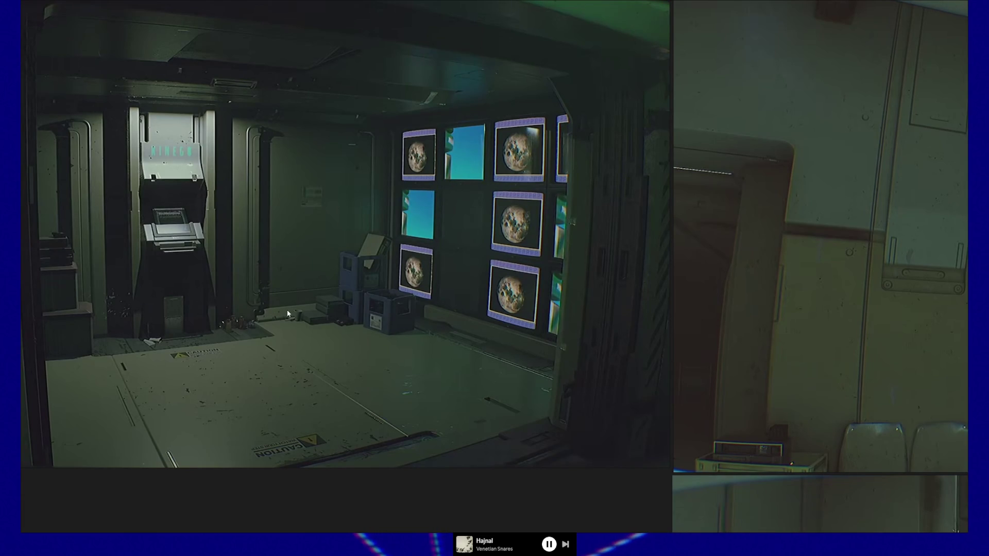
scroll(434, 376, down, 5)
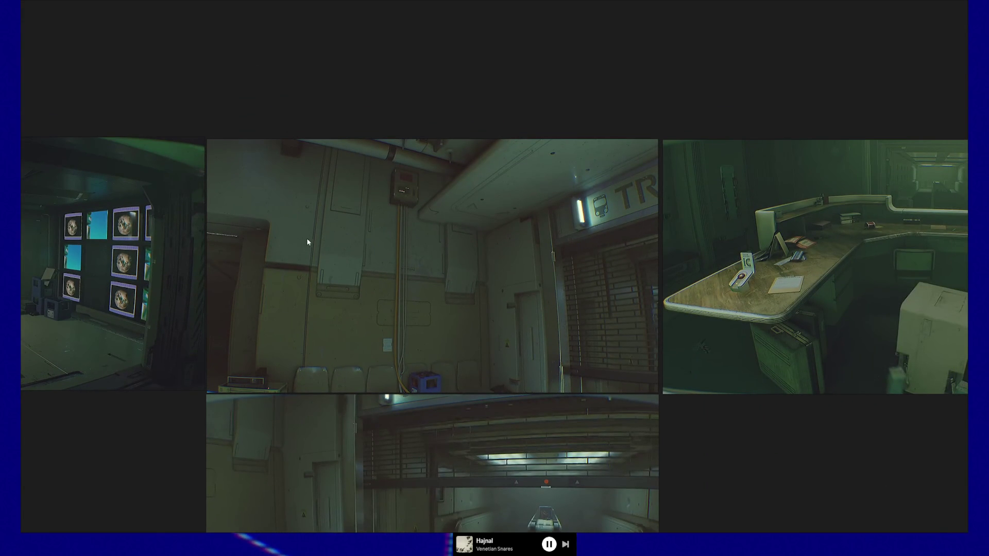
scroll(172, 303, up, 3)
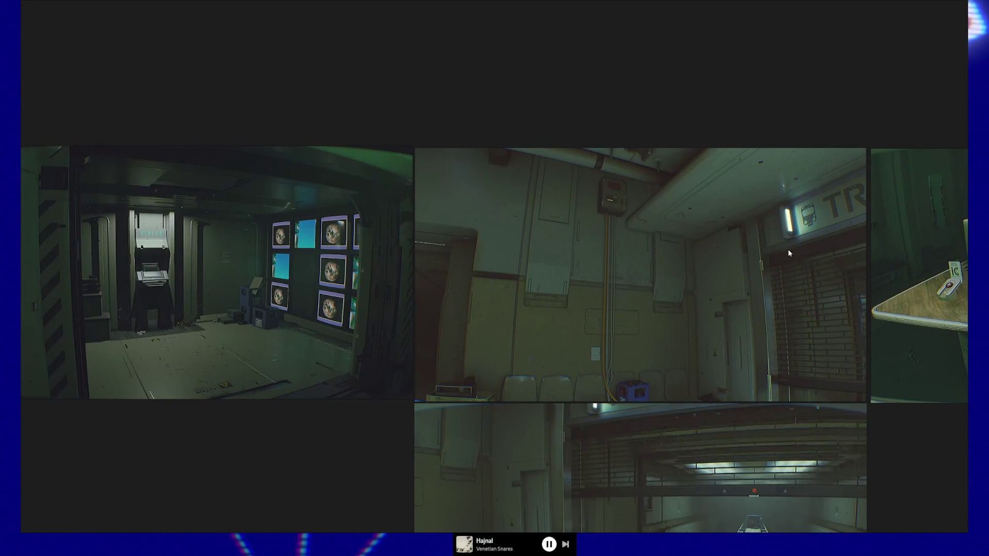
scroll(611, 297, down, 1)
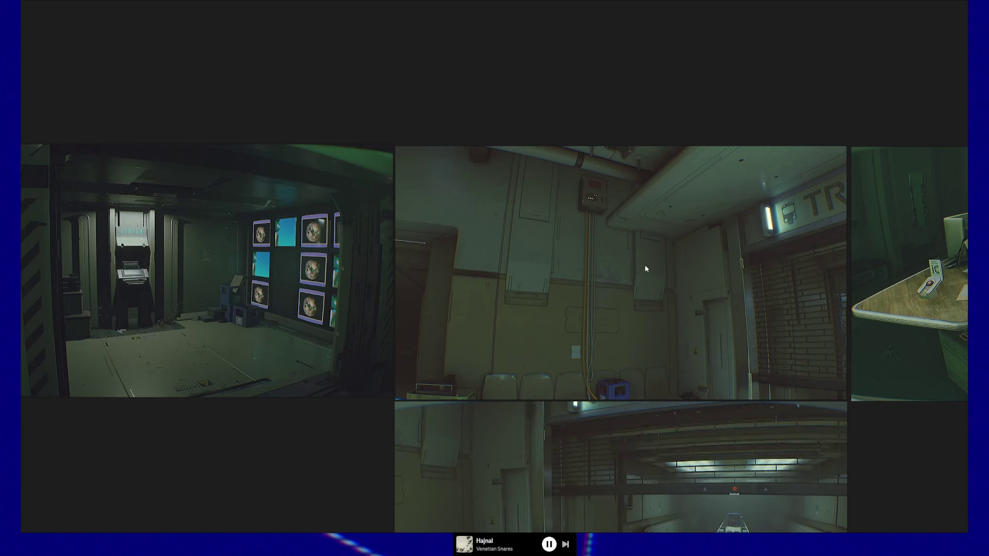
mouse_move(634, 324)
mouse_down()
mouse_move(578, 273)
mouse_move(559, 221)
mouse_up()
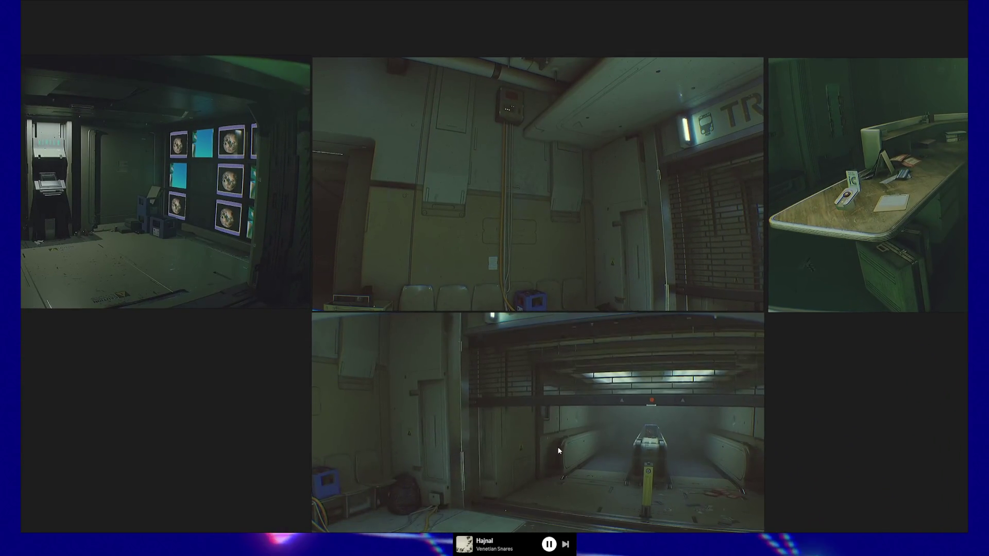
Step: Zoom and pan to center the escalator reference image
scroll(536, 309, down, 2)
scroll(536, 440, up, 2)
scroll(535, 441, up, 1)
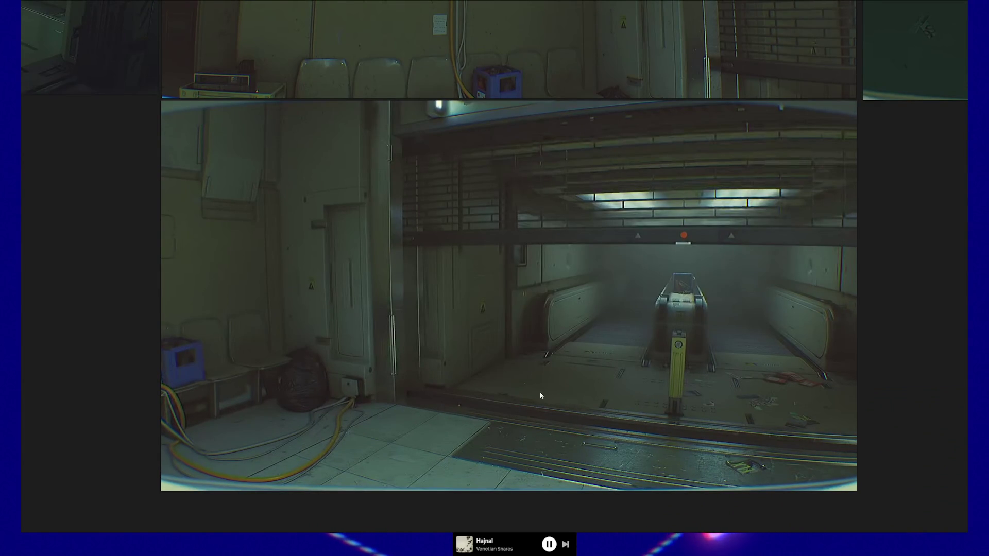
drag(541, 376, 541, 416)
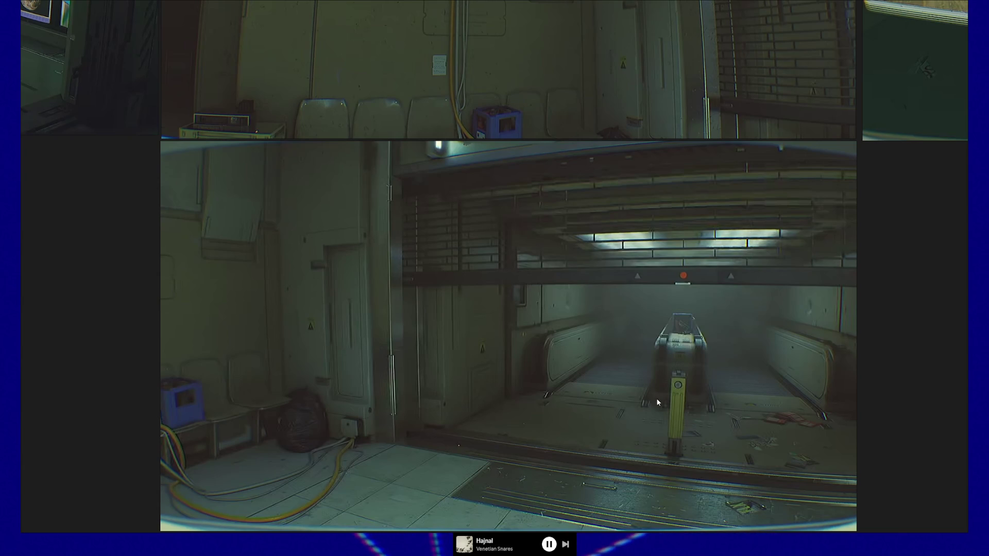
mouse_move(720, 398)
mouse_down()
mouse_move(664, 385)
mouse_move(665, 369)
mouse_up()
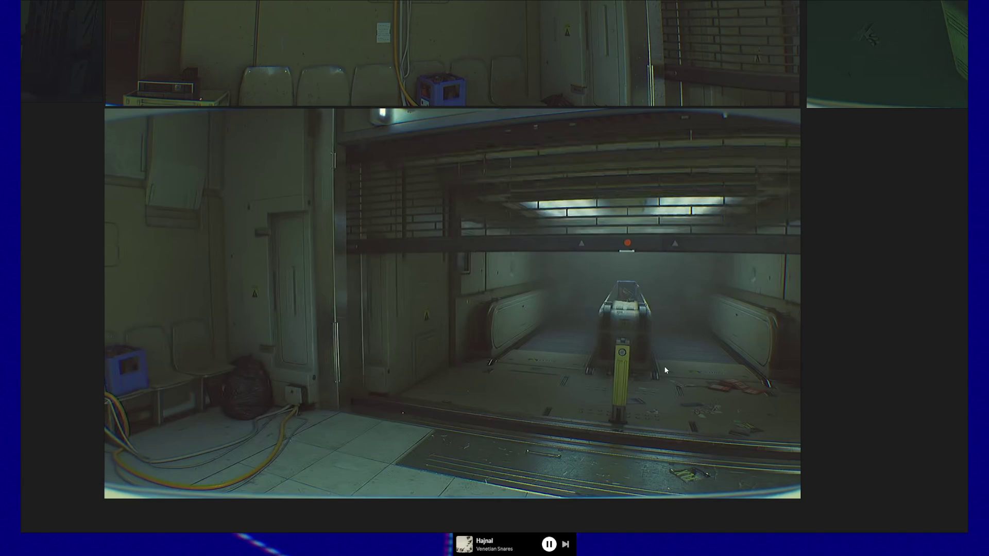
Step: Center and zoom on the reception desk image, then return to the overview
scroll(495, 153, down, 5)
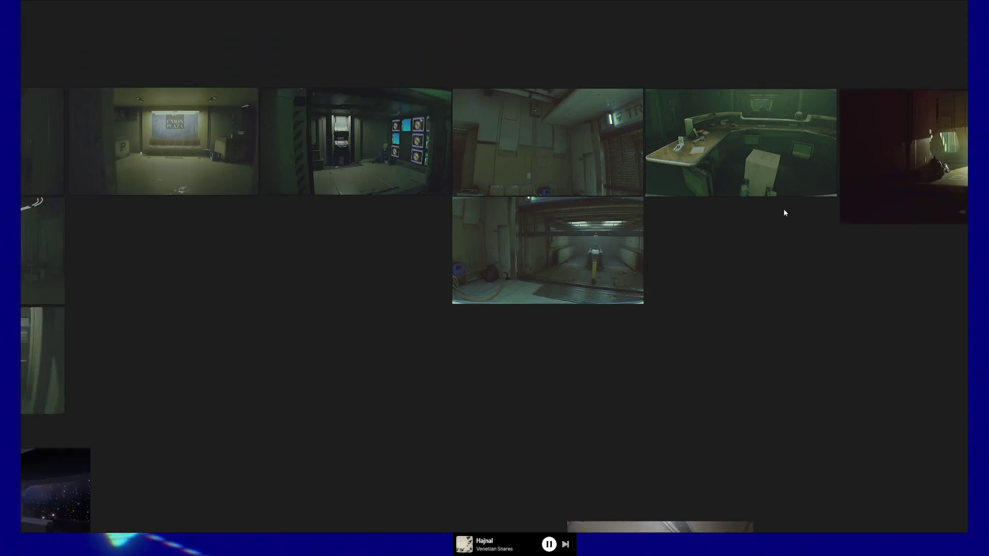
scroll(462, 320, up, 3)
scroll(460, 313, up, 4)
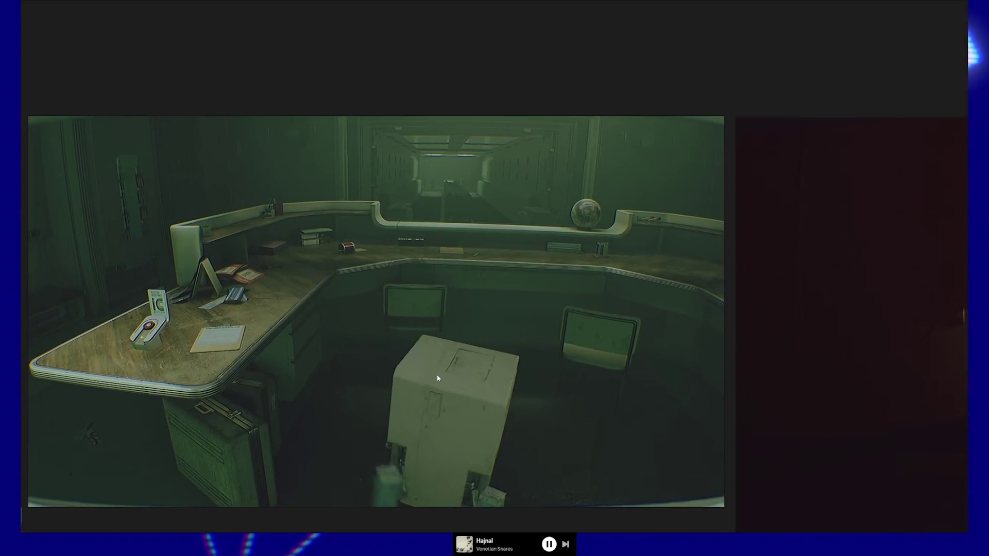
mouse_move(437, 378)
mouse_down()
mouse_move(522, 345)
mouse_move(558, 350)
mouse_up()
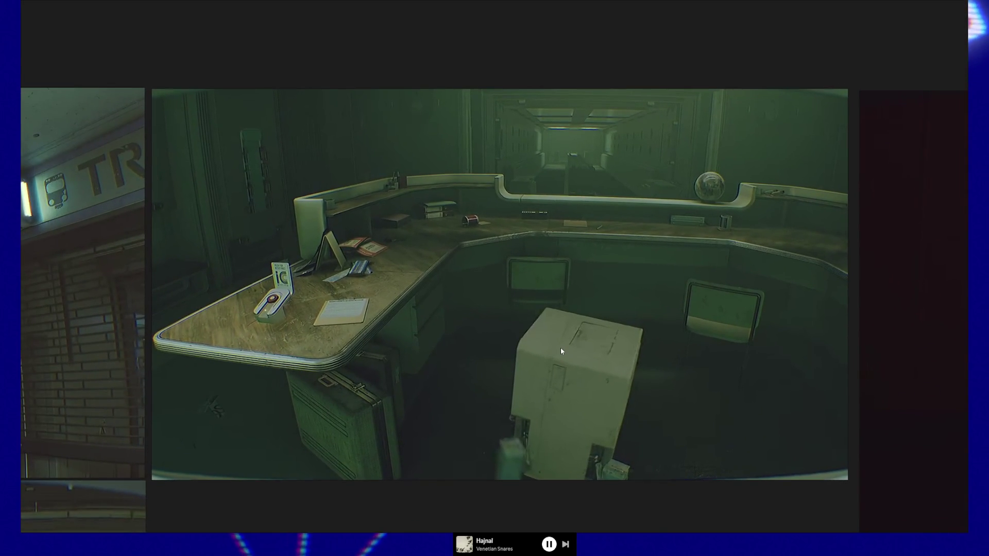
scroll(536, 324, down, 3)
scroll(514, 300, up, 5)
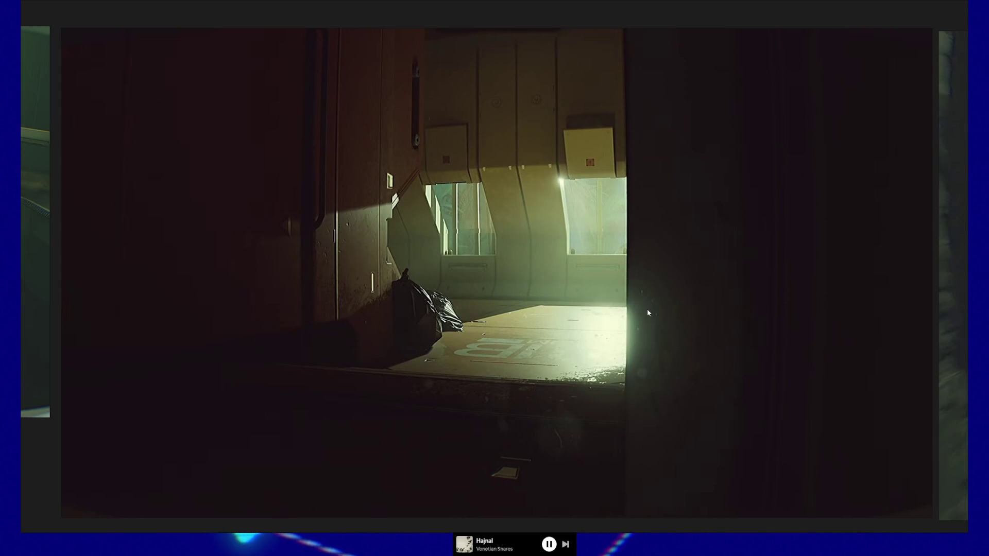
key(Escape)
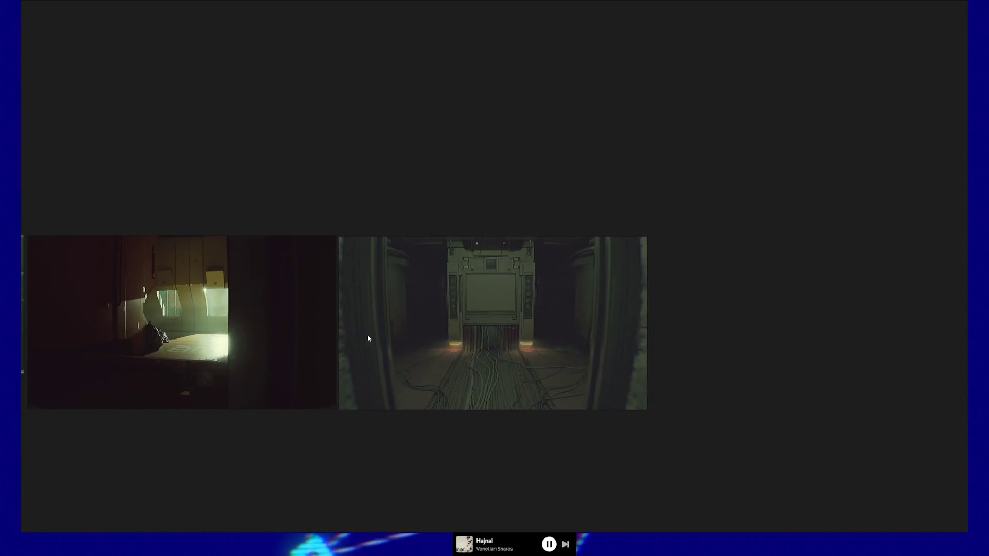
Step: Enlarge the cable-room image and pan over it, including its top edge
click(499, 338)
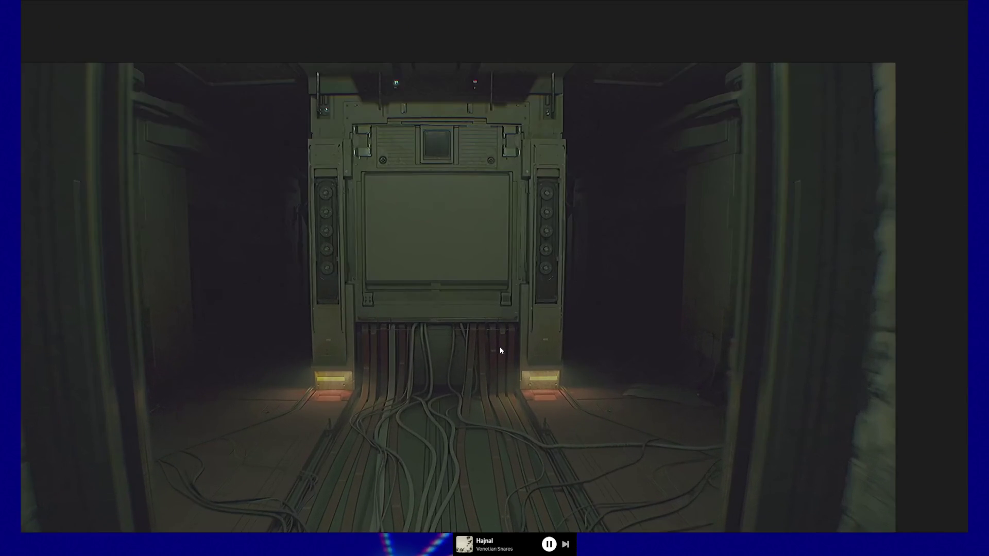
mouse_move(500, 350)
mouse_down()
mouse_move(525, 320)
mouse_move(528, 328)
mouse_up()
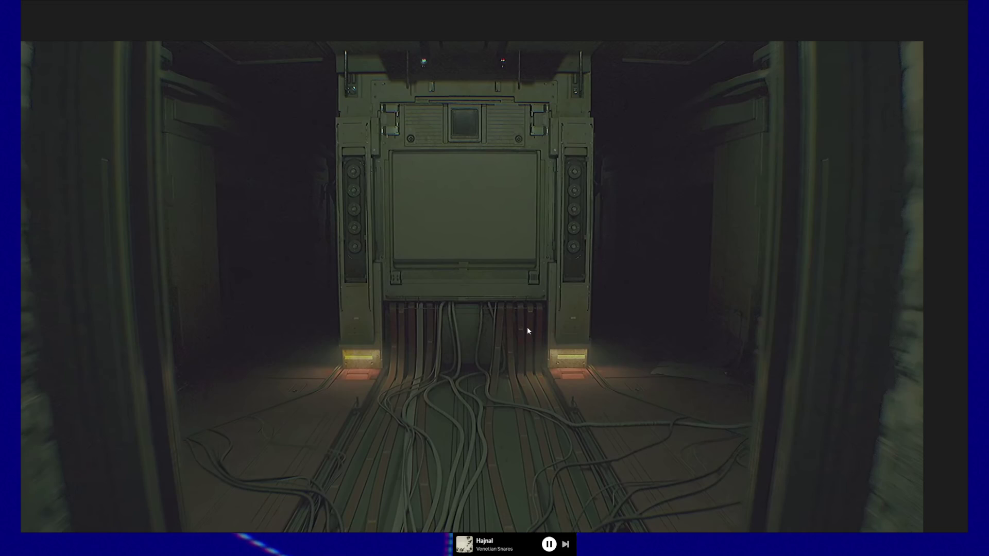
mouse_move(383, 353)
mouse_down()
mouse_move(388, 305)
mouse_move(390, 320)
mouse_up()
scroll(401, 324, up, 1)
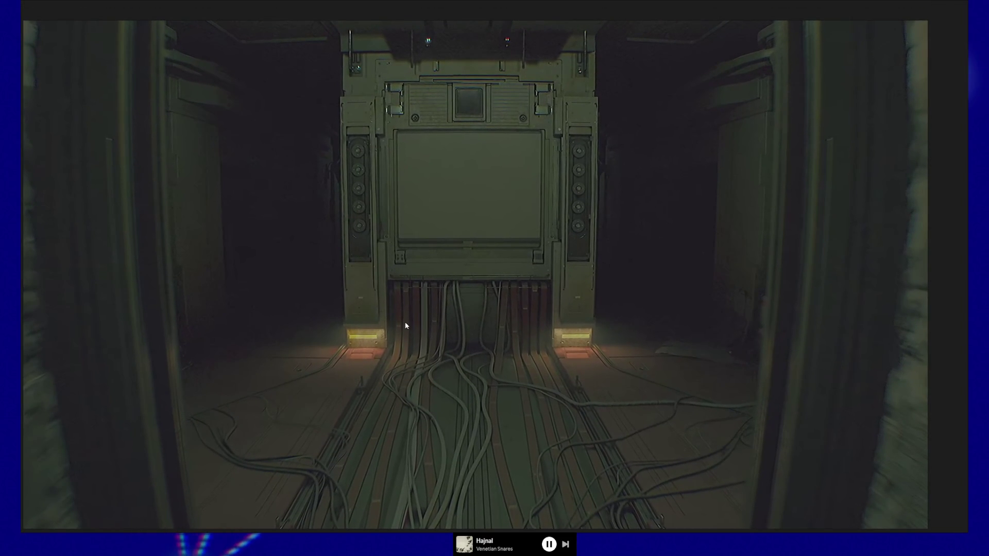
scroll(405, 325, down, 1)
Step: Zoom back out and pan across to the doorway and other station references
drag(403, 323, 423, 320)
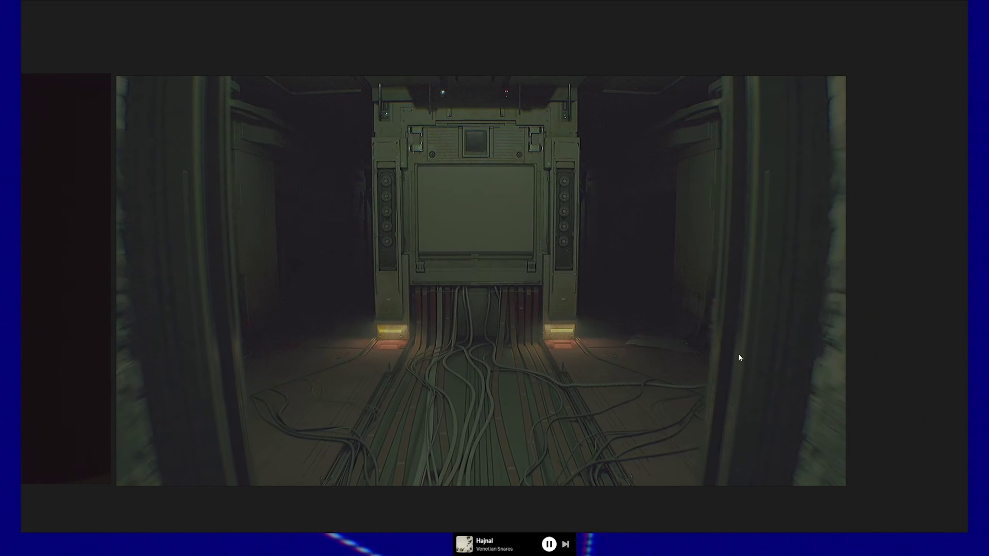
scroll(282, 397, down, 3)
drag(283, 399, 538, 392)
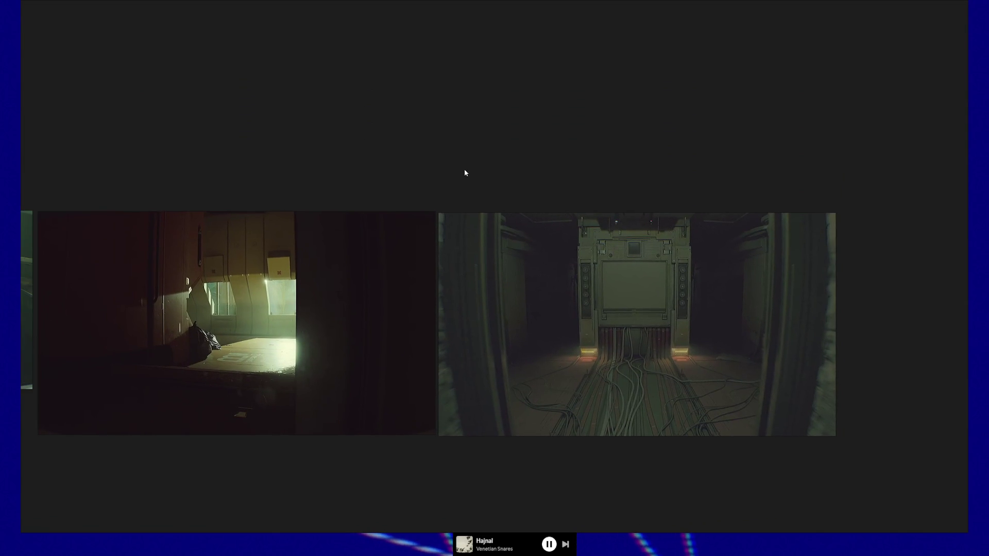
mouse_move(183, 327)
mouse_down()
mouse_move(323, 357)
mouse_move(601, 329)
mouse_up()
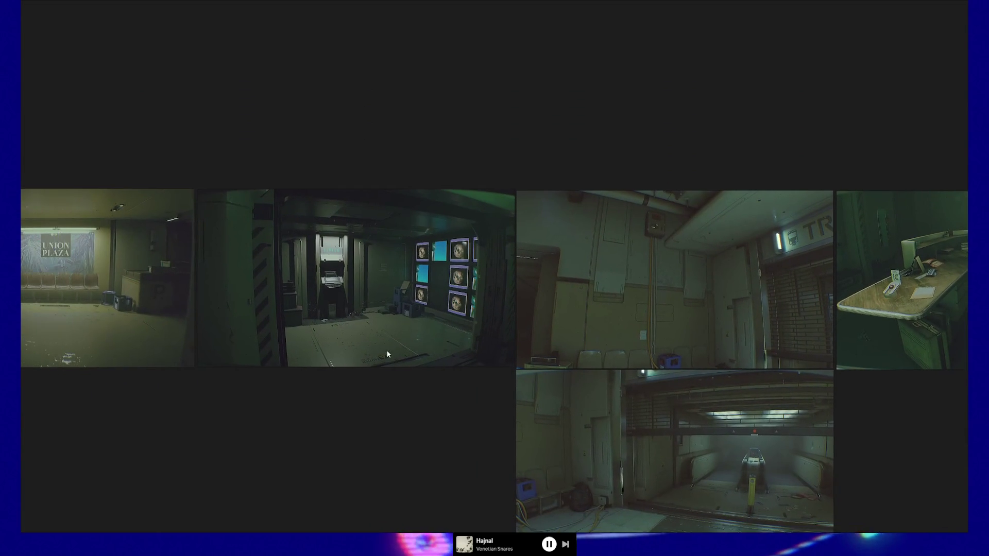
Step: Center and zoom in on the monitor-wall room image, then pull back to the whole room
scroll(487, 305, up, 3)
drag(475, 242, 640, 248)
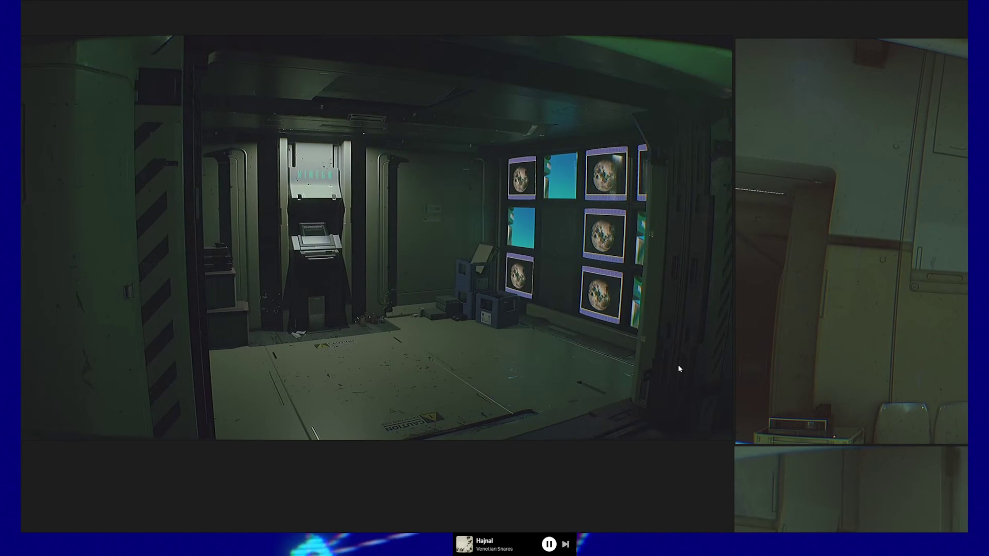
drag(691, 358, 592, 346)
scroll(591, 346, up, 3)
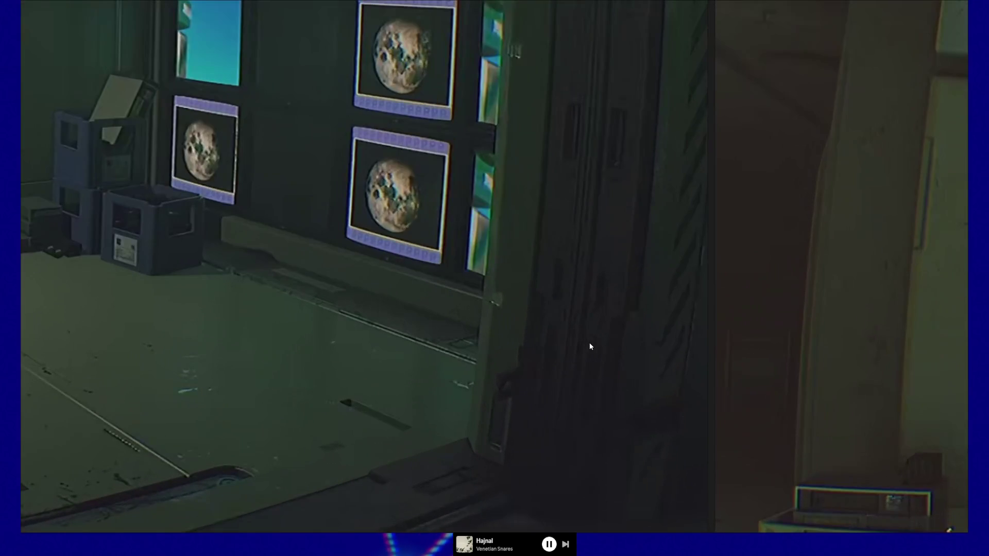
drag(442, 299, 394, 295)
Step: Bring the escalator image to the center, then switch to the model in Blender
scroll(531, 283, down, 5)
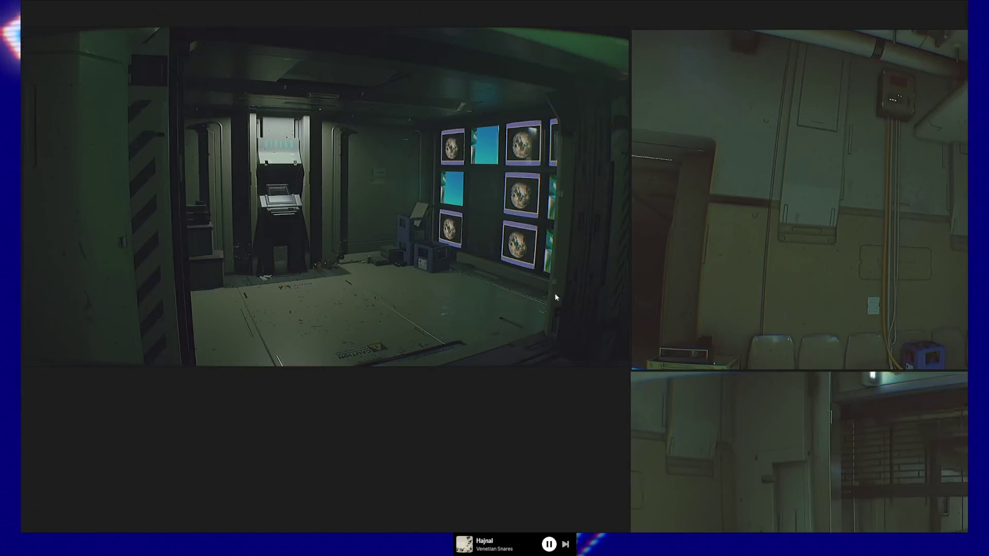
scroll(555, 297, up, 4)
mouse_move(624, 294)
mouse_down()
mouse_move(408, 212)
mouse_move(470, 245)
mouse_up()
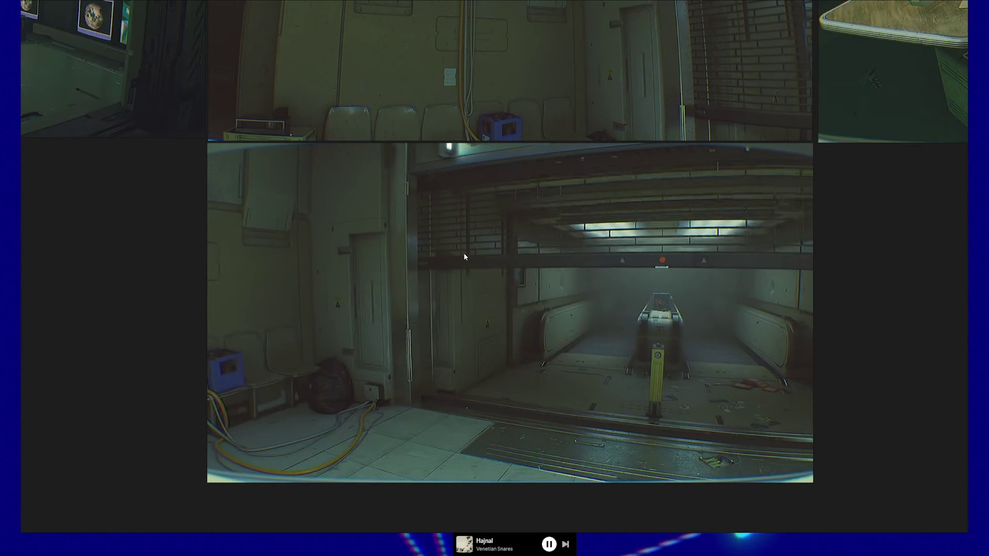
key(alt+Tab)
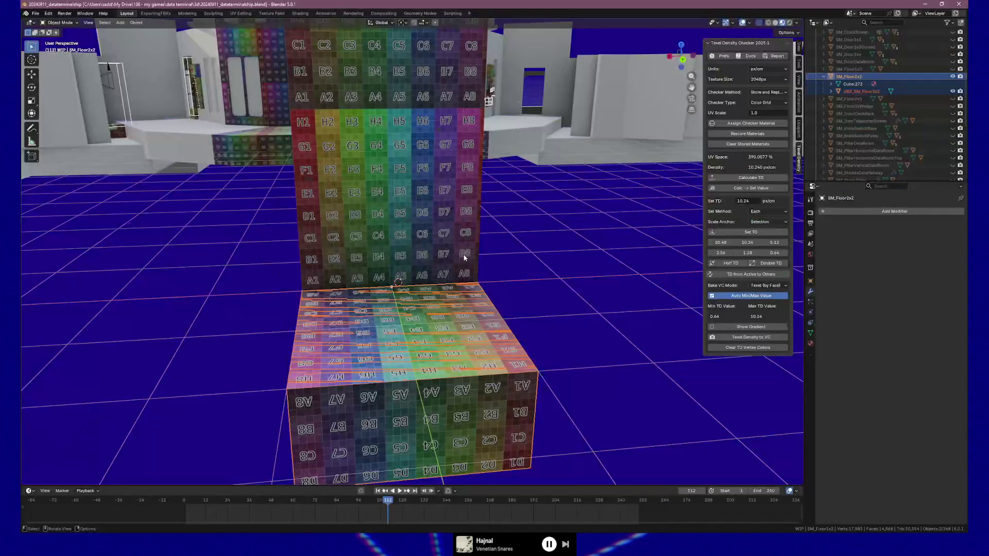
Step: Select the Cube.122 wall panel and frame it in the viewport
key(shift+grave)
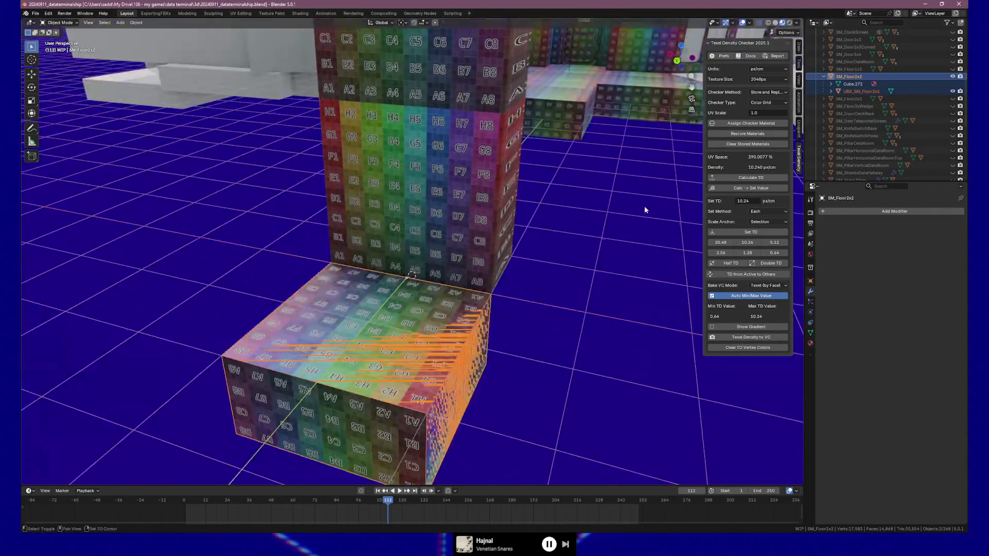
click(266, 313)
scroll(515, 212, down, 5)
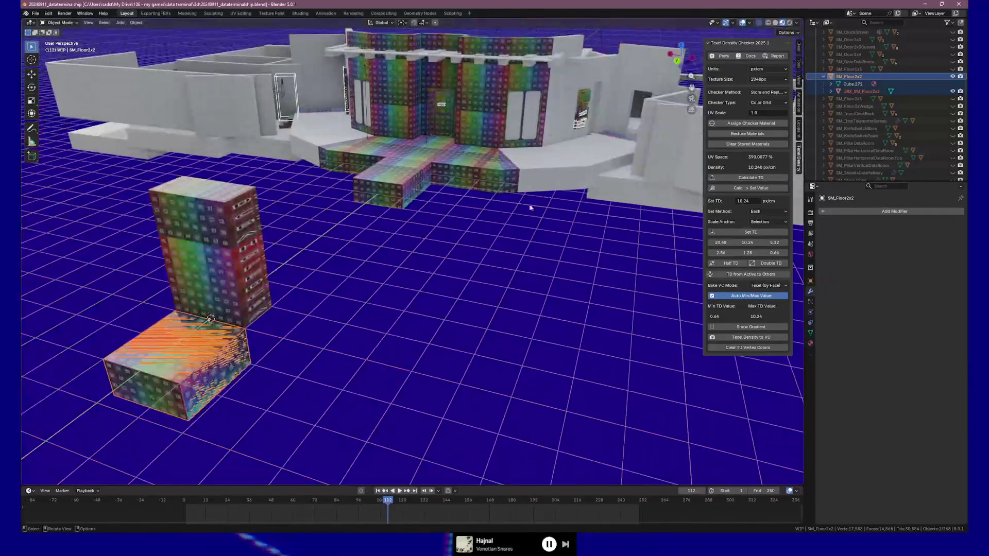
click(645, 63)
key(grave)
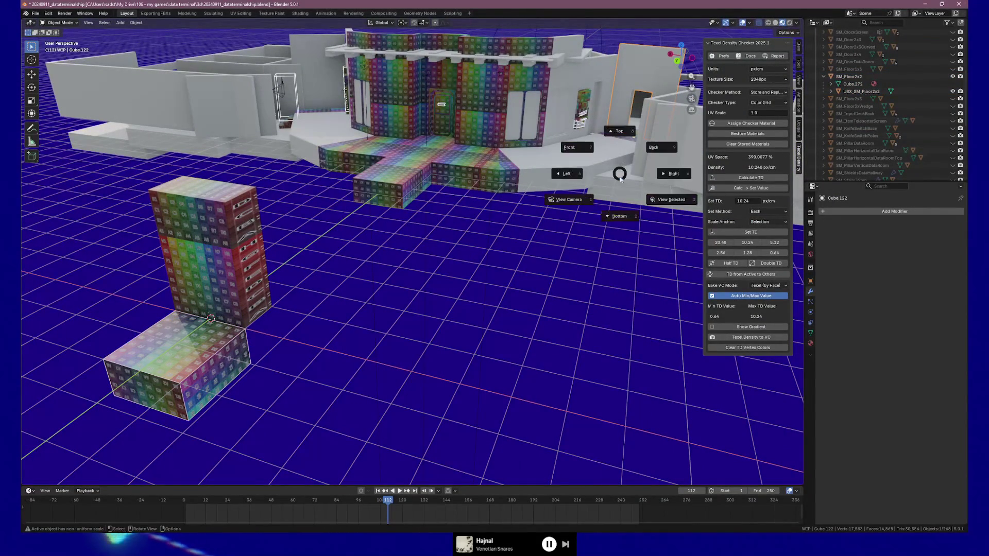
click(639, 190)
Step: Orbit out over the room and close in on the checker floor piece by the doorway
mouse_move(539, 205)
mouse_down()
mouse_move(522, 218)
mouse_move(394, 153)
mouse_move(410, 177)
mouse_move(382, 242)
mouse_up()
drag(422, 273, 391, 280)
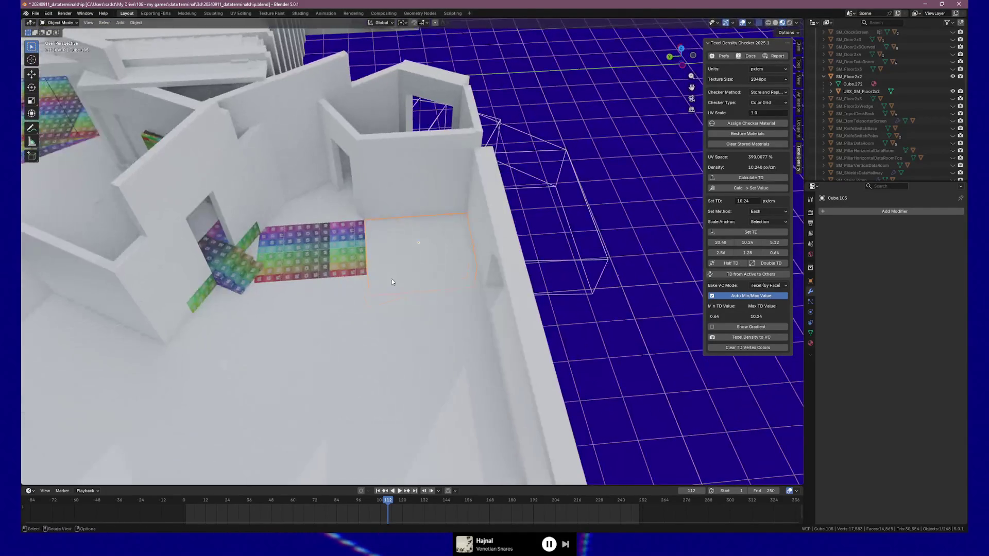
scroll(304, 258, up, 4)
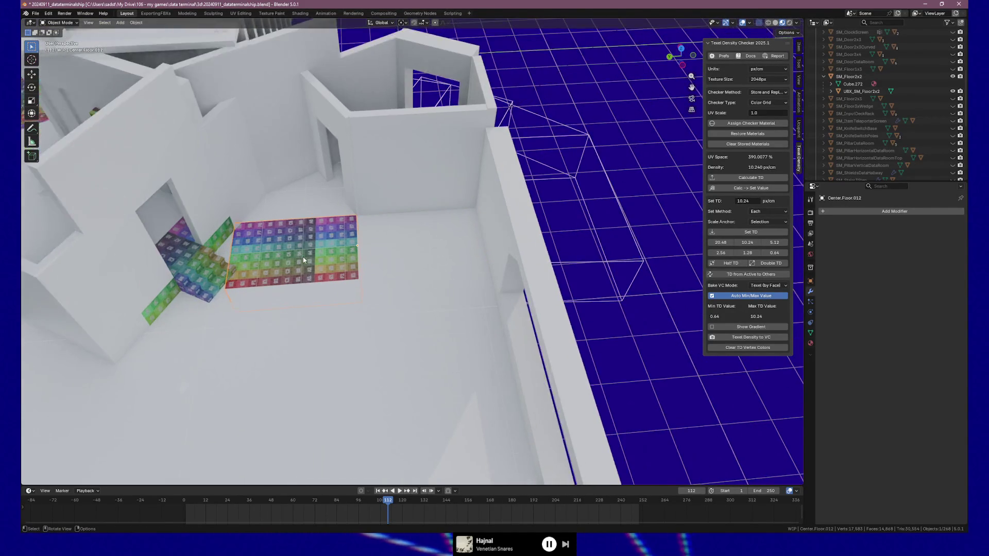
drag(304, 258, 380, 259)
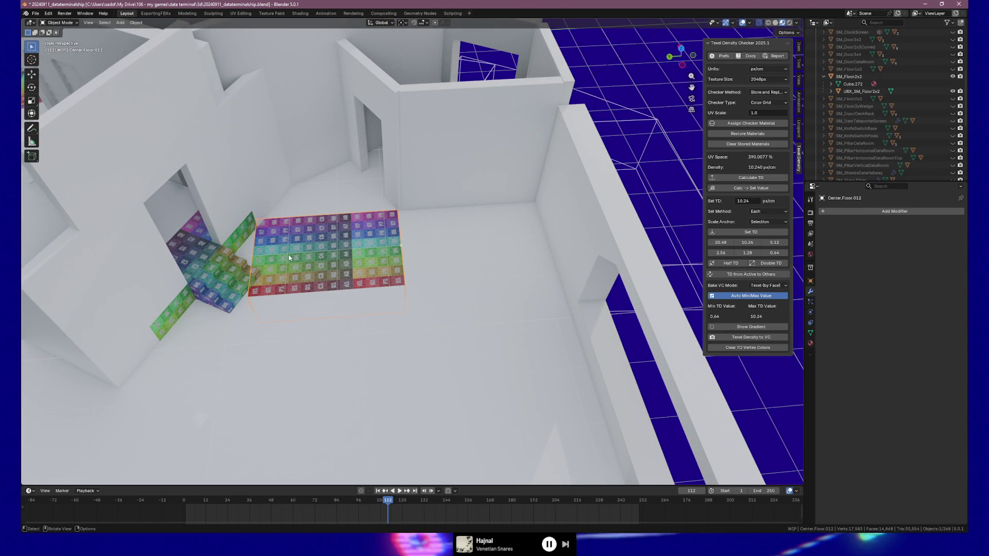
Step: Add two unslid loop cuts across the Center.Floor.012 floor piece in Edit Mode
key(Tab)
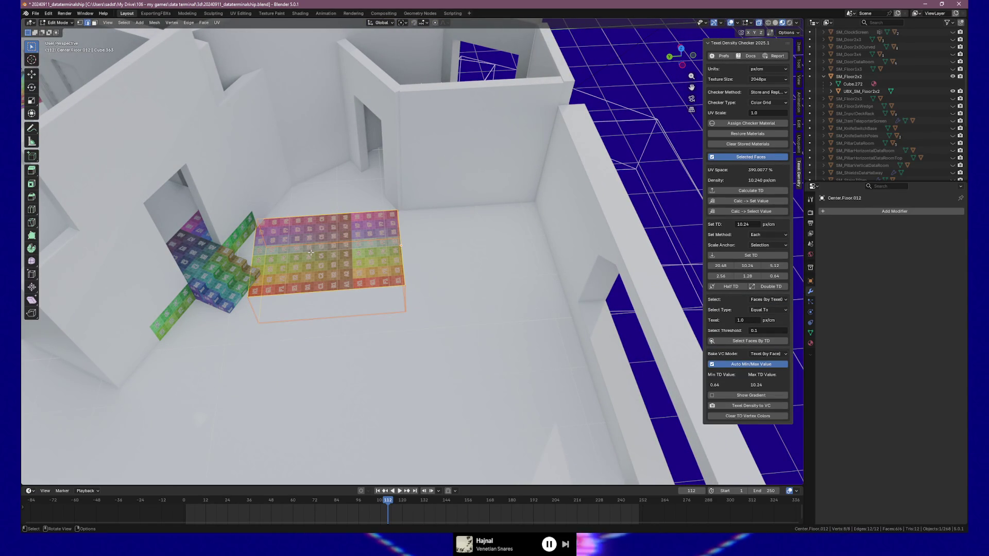
key(ctrl+r)
scroll(311, 253, up, 1)
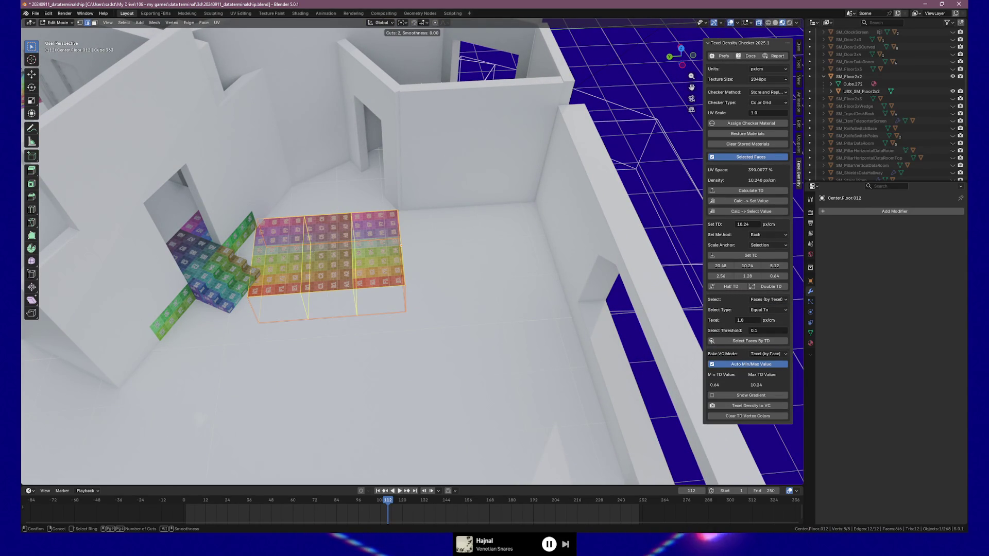
click(313, 252)
right_click(314, 252)
click(295, 250)
shift+click(292, 247)
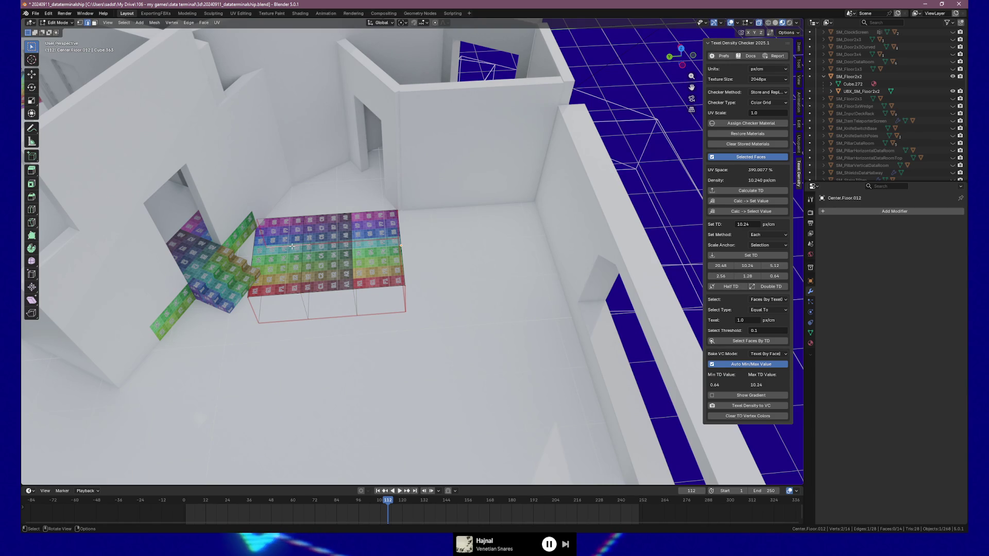
Step: Merge the corner vertex pairs At Last to slant the floor's end, then exit Edit Mode
key(m)
click(298, 215)
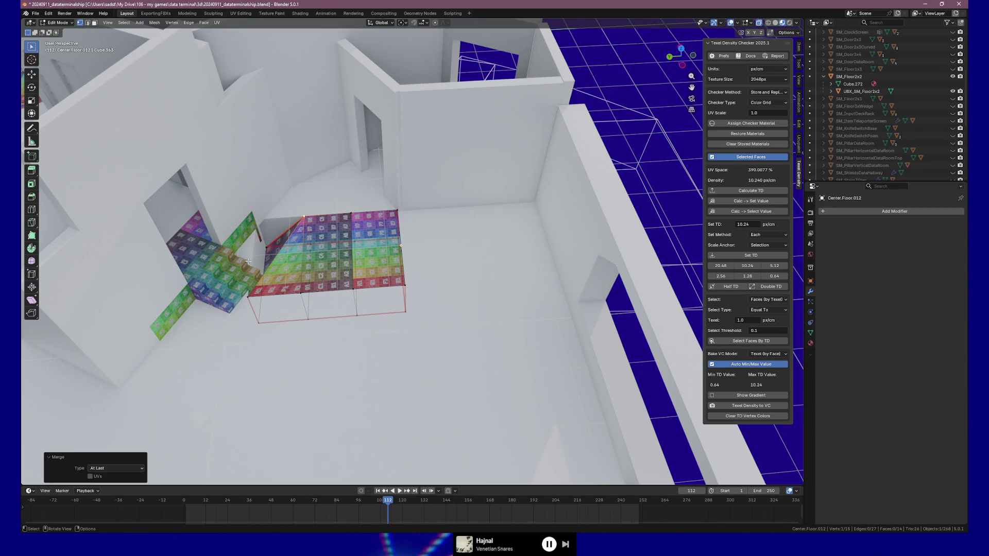
shift+click(264, 249)
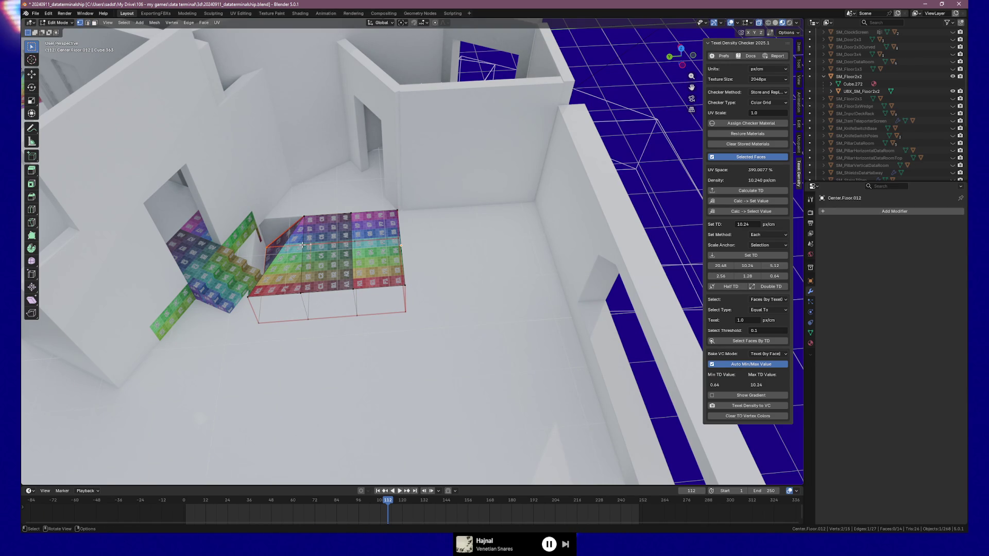
key(m)
click(303, 245)
shift+click(300, 294)
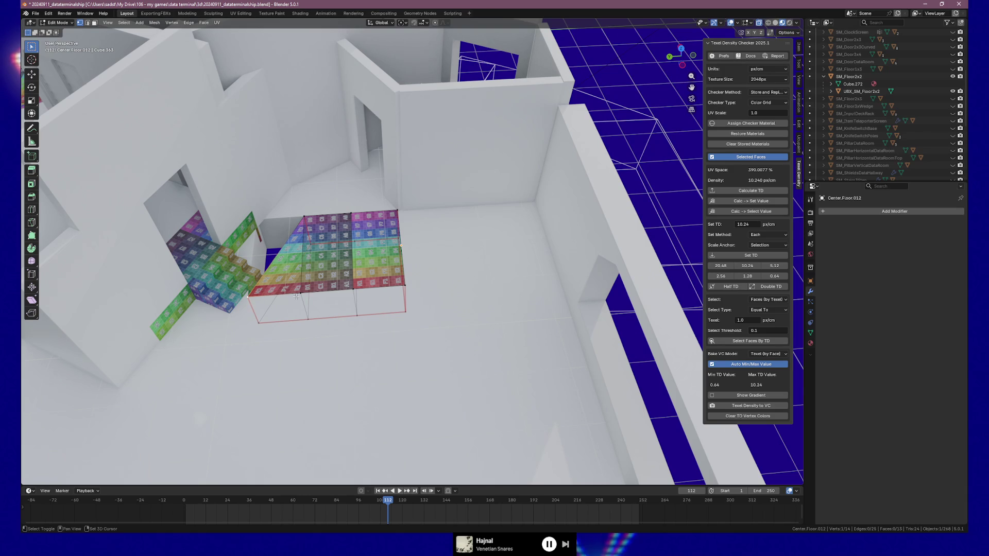
key(m)
click(300, 295)
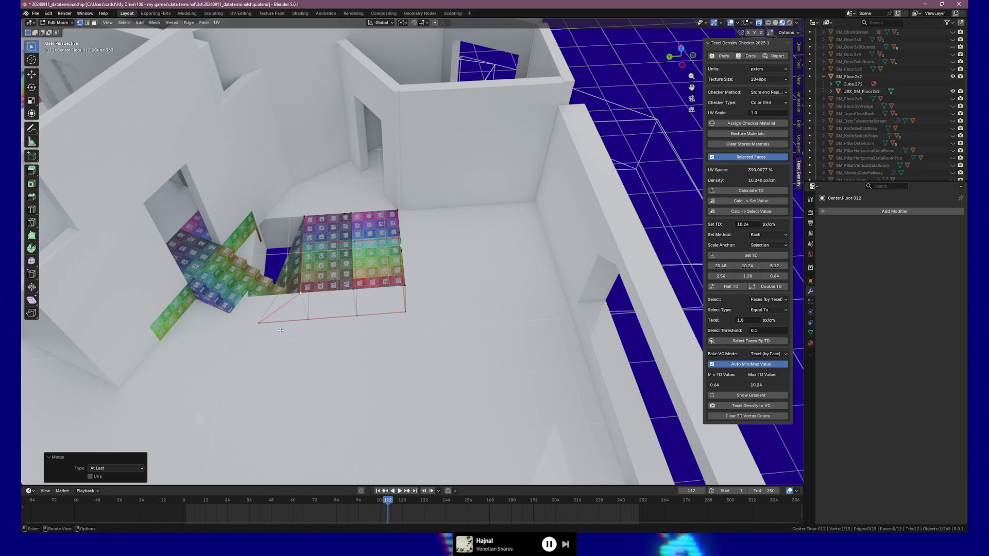
shift+click(309, 320)
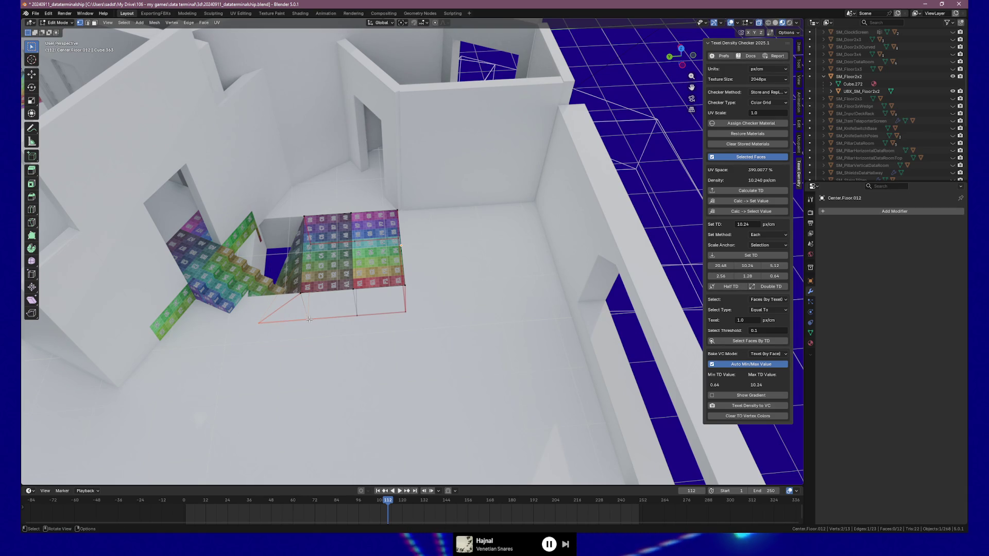
key(m)
click(309, 319)
key(Tab)
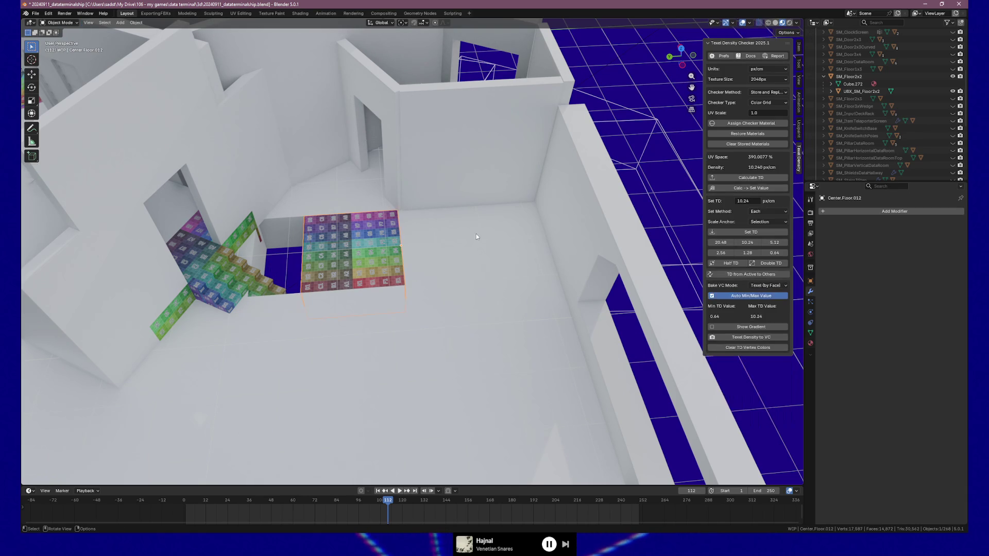
Step: Select ten grey floor tiles across the rooms
mouse_move(424, 245)
mouse_down()
mouse_move(329, 227)
mouse_move(420, 245)
mouse_move(358, 220)
mouse_up()
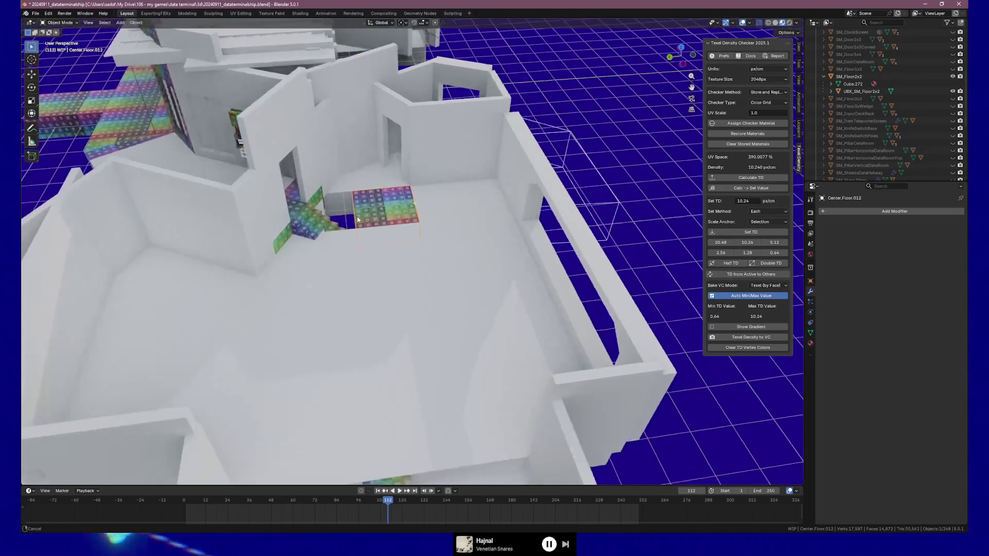
click(170, 314)
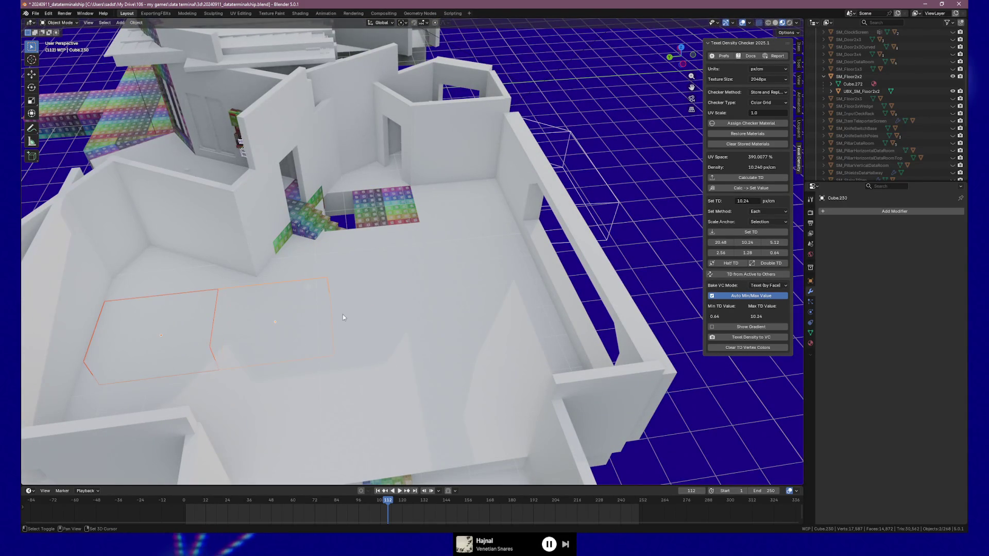
shift+click(463, 296)
shift+click(507, 340)
shift+click(384, 312)
shift+click(408, 367)
shift+click(290, 381)
shift+click(180, 376)
shift+click(293, 424)
shift+click(507, 404)
shift+click(431, 422)
drag(442, 408, 358, 410)
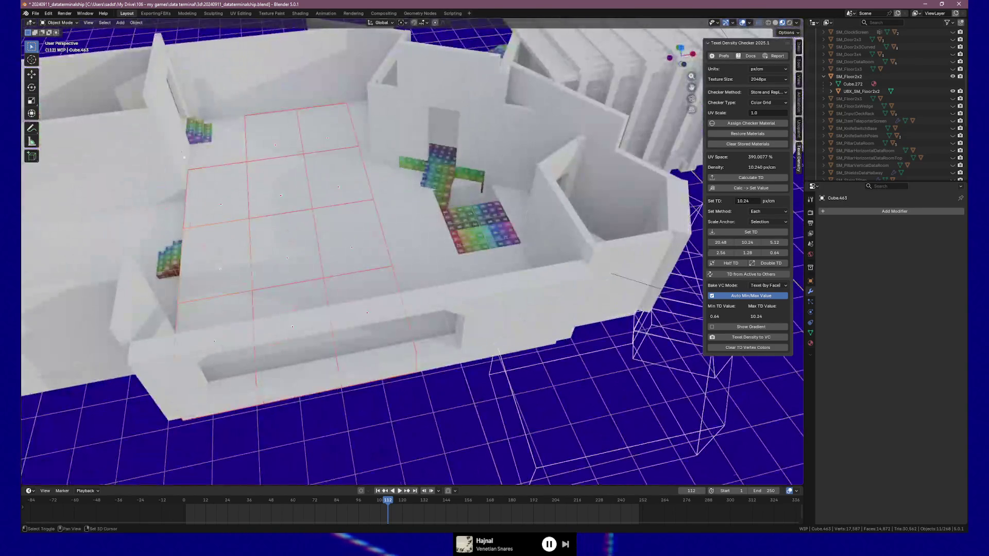
Step: Add the small checker stack and remaining tiles, then delete all 17 selected objects
shift+click(189, 129)
drag(152, 162, 298, 243)
scroll(298, 242, down, 3)
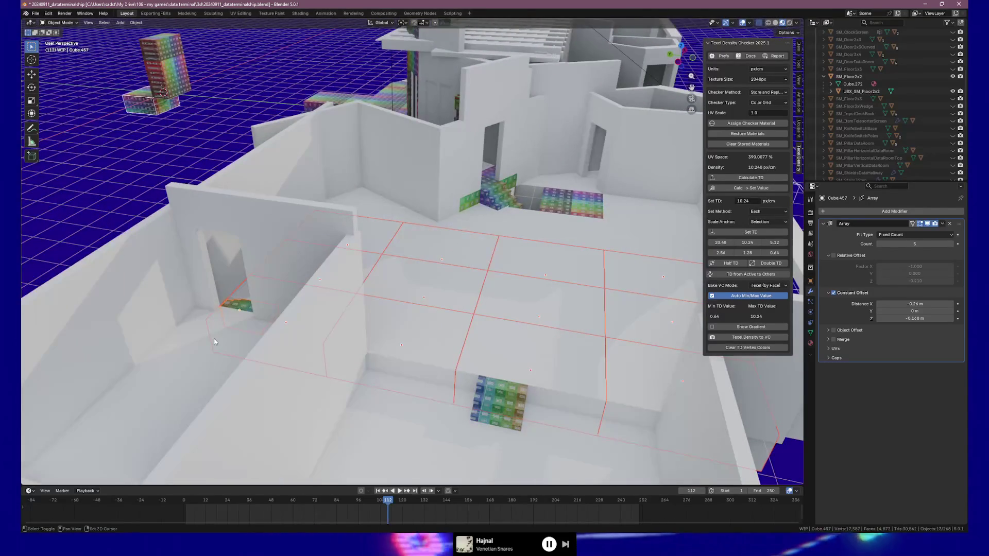
shift+click(222, 340)
mouse_move(221, 340)
mouse_down()
mouse_move(475, 371)
mouse_move(425, 296)
mouse_move(416, 316)
mouse_move(426, 327)
mouse_move(646, 373)
mouse_move(556, 381)
mouse_up()
shift+click(475, 373)
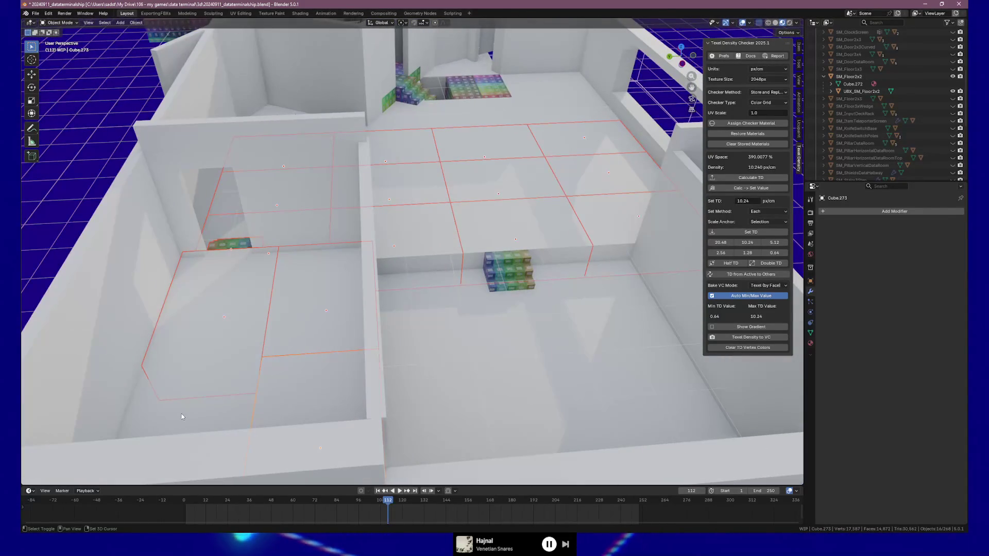
key(Delete)
Step: Select the floor tiles and wall panel by the doorway, then undo to restore the floor tiles
mouse_move(530, 167)
mouse_down()
mouse_move(552, 153)
mouse_move(276, 294)
mouse_up()
click(170, 256)
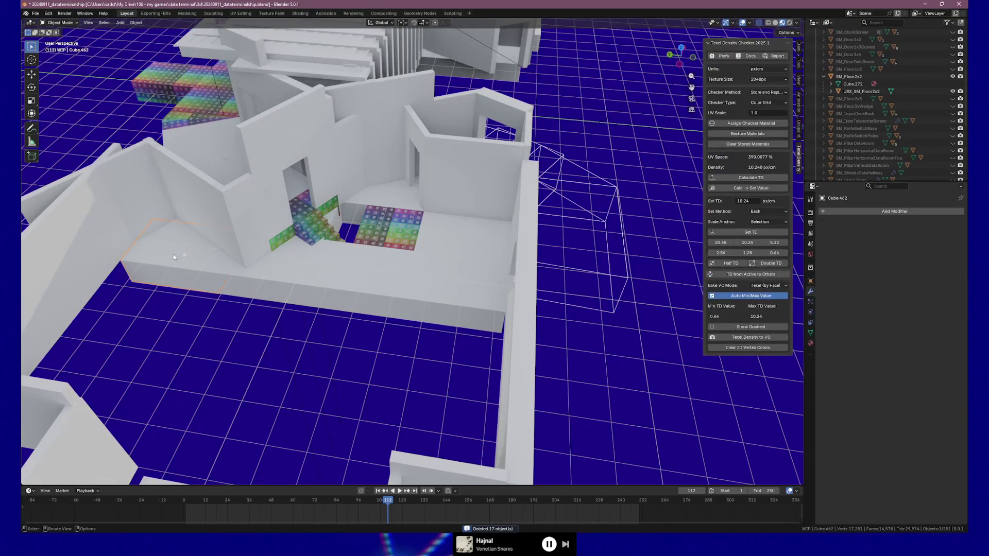
shift+click(427, 286)
shift+click(473, 255)
shift+click(443, 187)
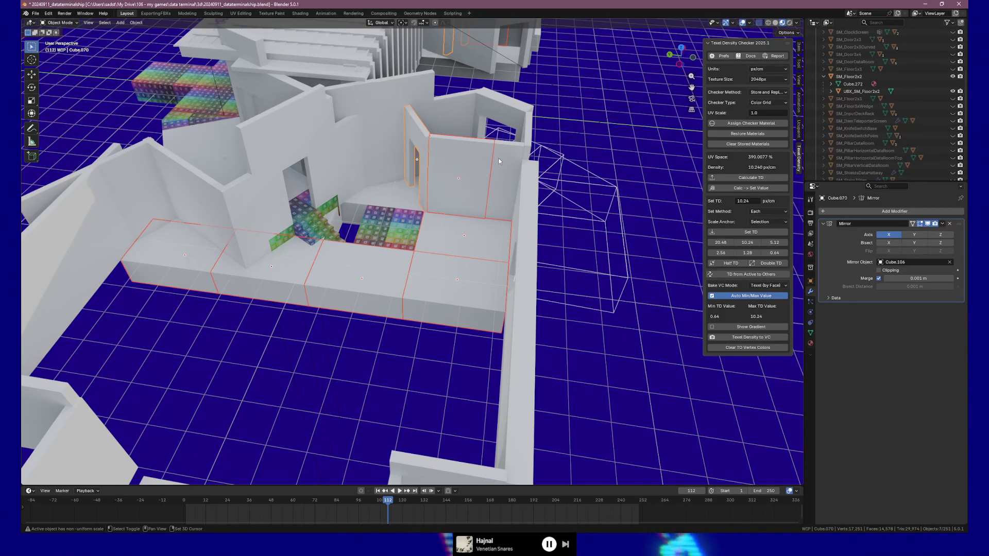
scroll(497, 157, down, 6)
mouse_move(499, 153)
mouse_down()
mouse_move(555, 291)
mouse_move(353, 461)
mouse_move(380, 532)
mouse_up()
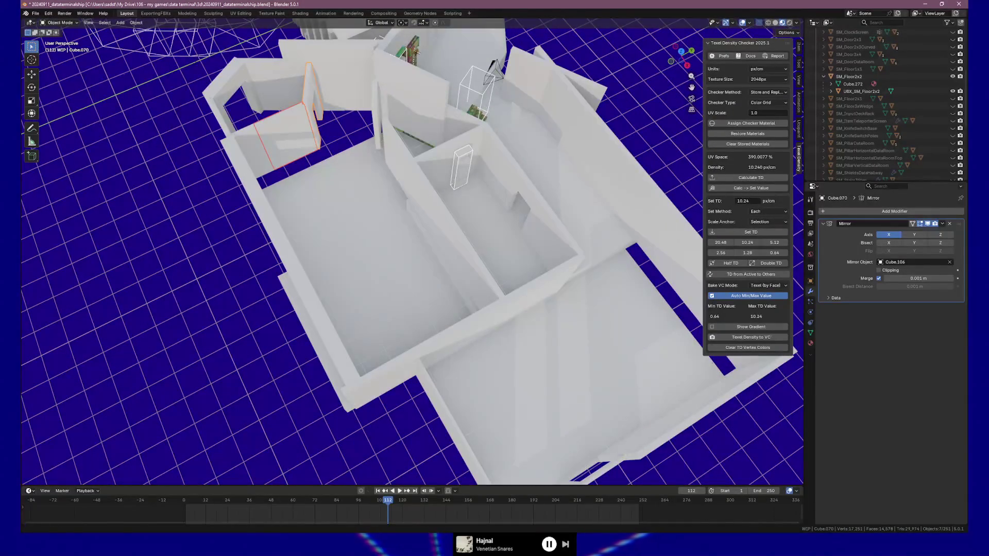
key(ctrl+z)
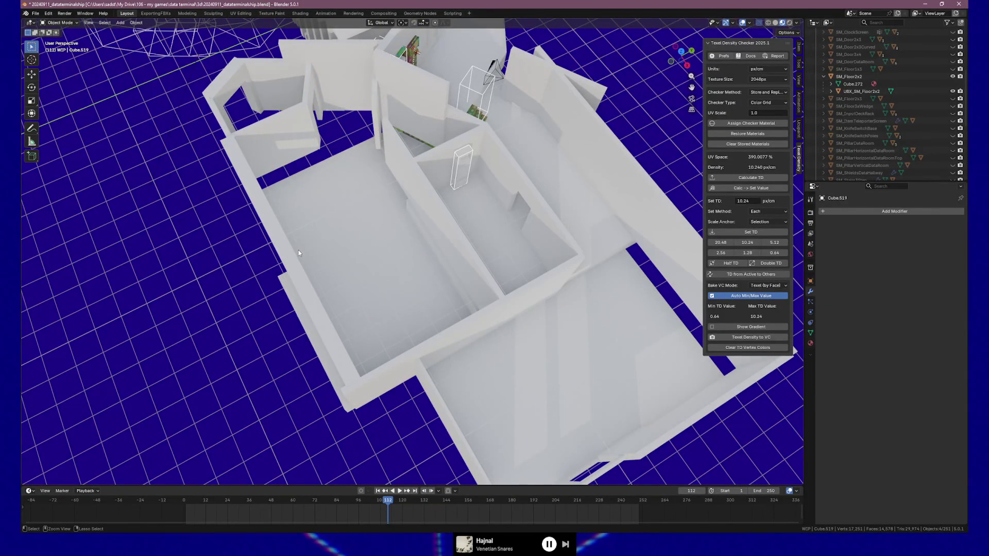
click(220, 270)
mouse_move(220, 269)
mouse_down()
mouse_move(149, 253)
mouse_move(411, 257)
mouse_up()
key(ctrl+z)
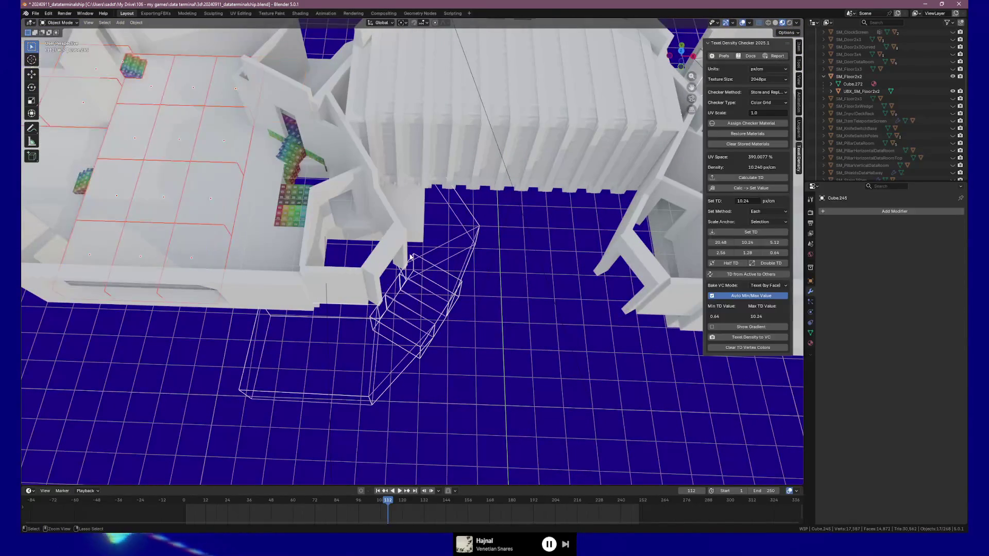
mouse_move(478, 257)
mouse_down()
mouse_move(214, 262)
mouse_move(245, 287)
mouse_move(221, 293)
mouse_move(503, 309)
mouse_move(475, 305)
mouse_up()
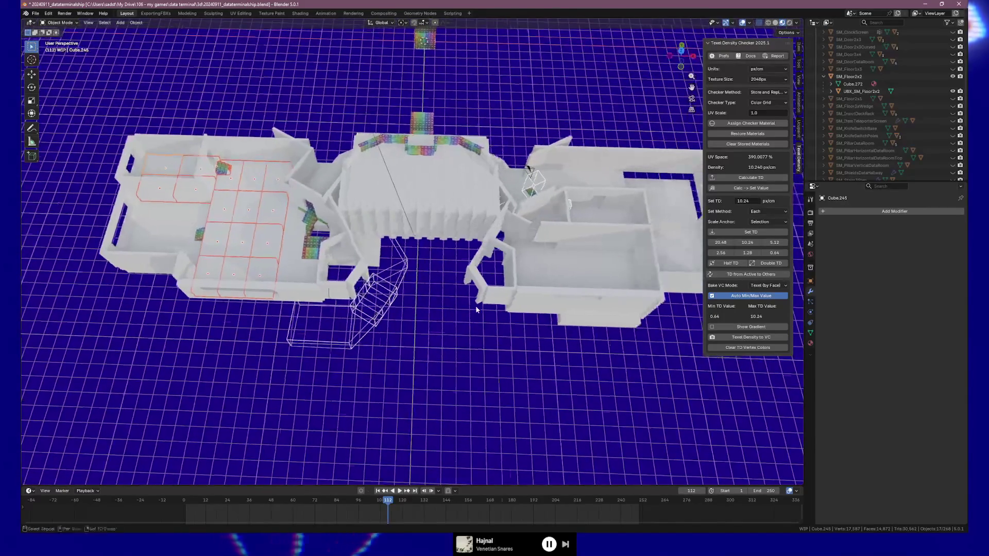
Step: Delete the doorway walls on both sides of the hall and the small leftover wall block
click(327, 255)
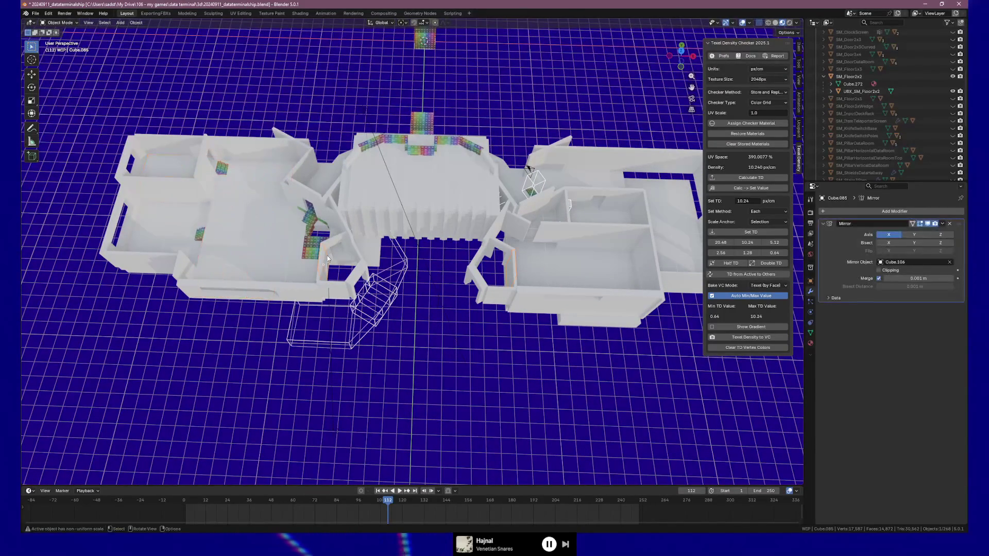
shift+click(319, 279)
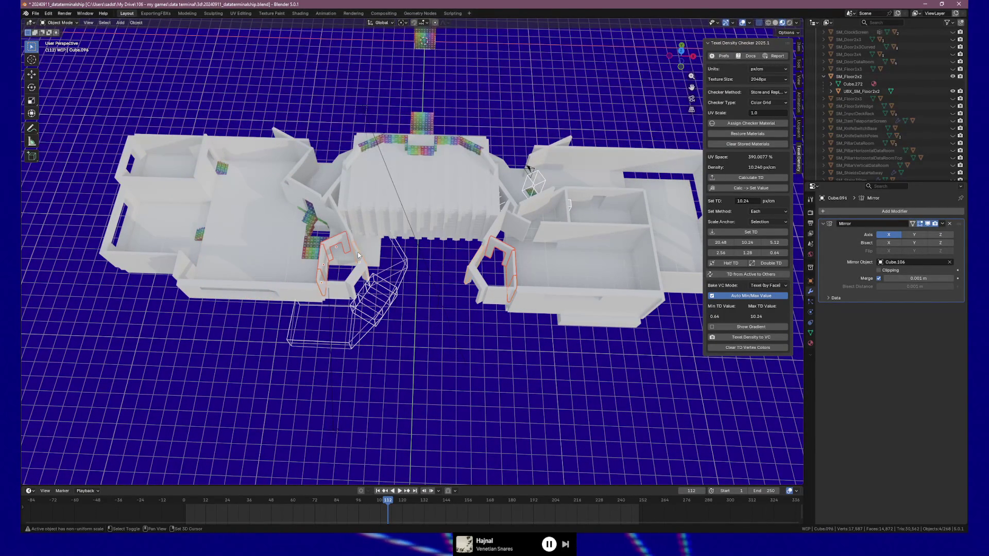
key(Delete)
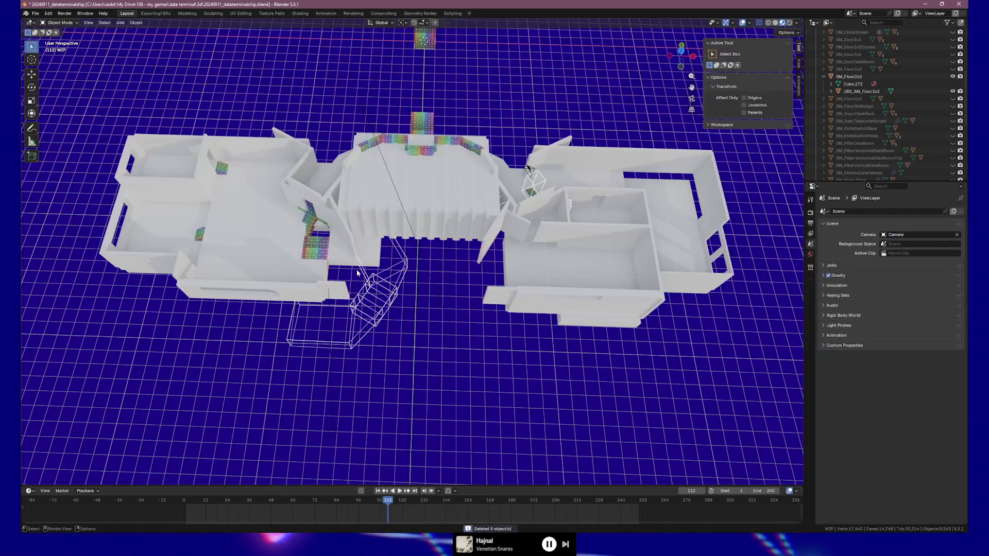
click(339, 285)
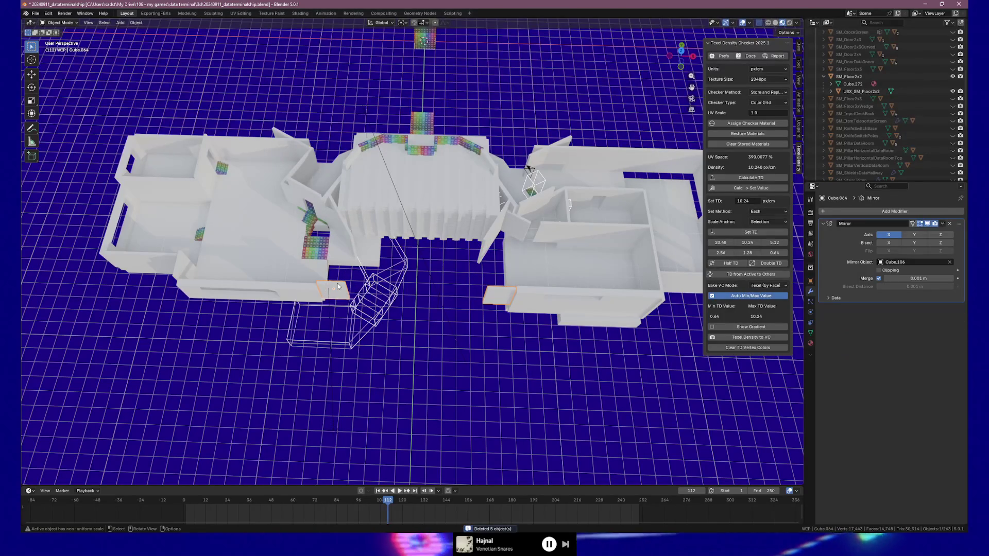
key(Delete)
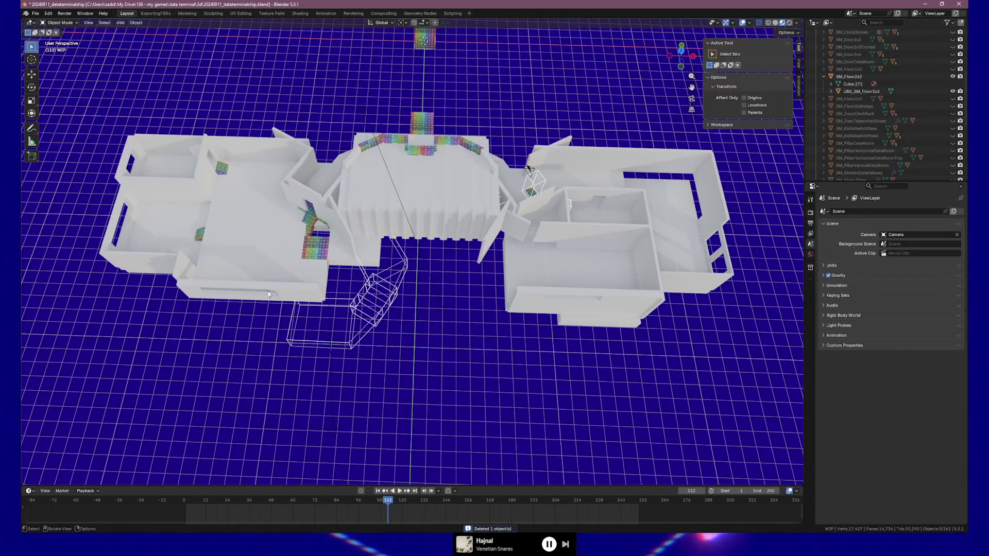
drag(270, 292, 282, 305)
drag(364, 290, 469, 277)
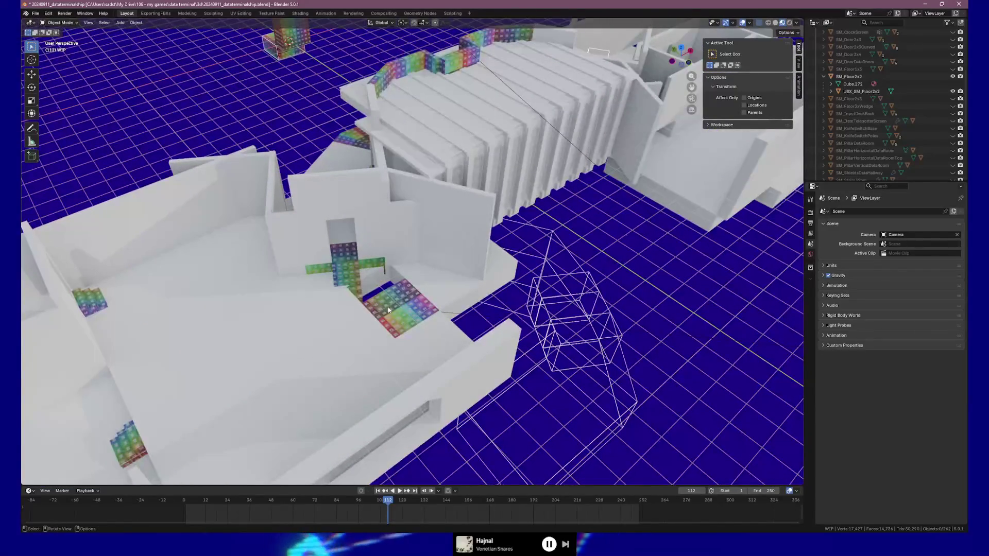
Step: Delete the six redundant floor pieces beside the stair opening
click(439, 286)
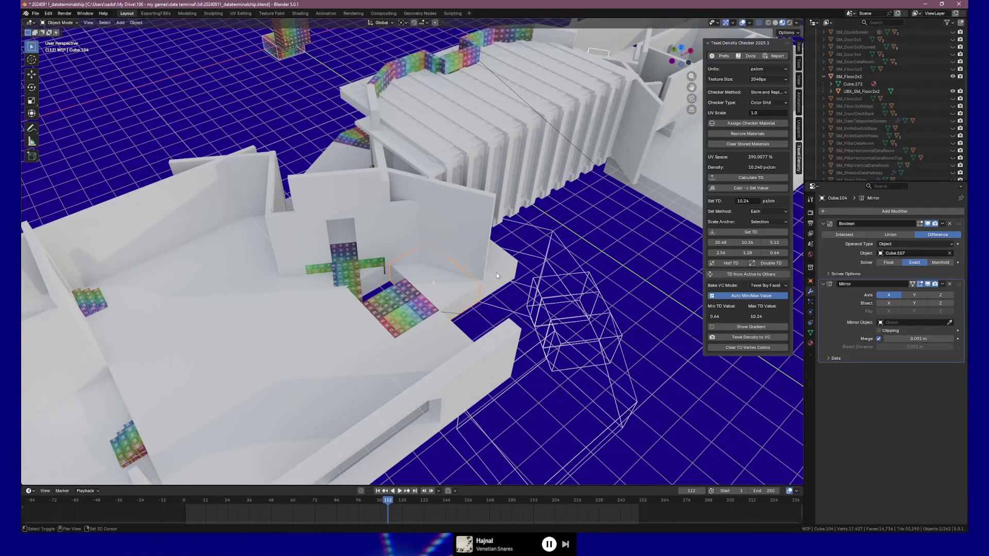
shift+click(425, 339)
shift+click(381, 375)
shift+click(301, 361)
shift+click(340, 412)
shift+click(256, 401)
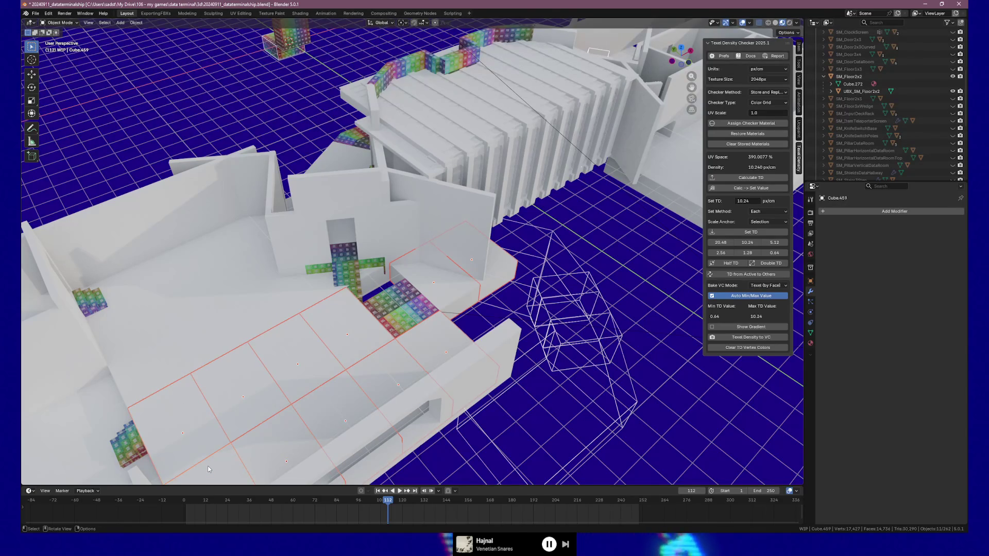
key(Delete)
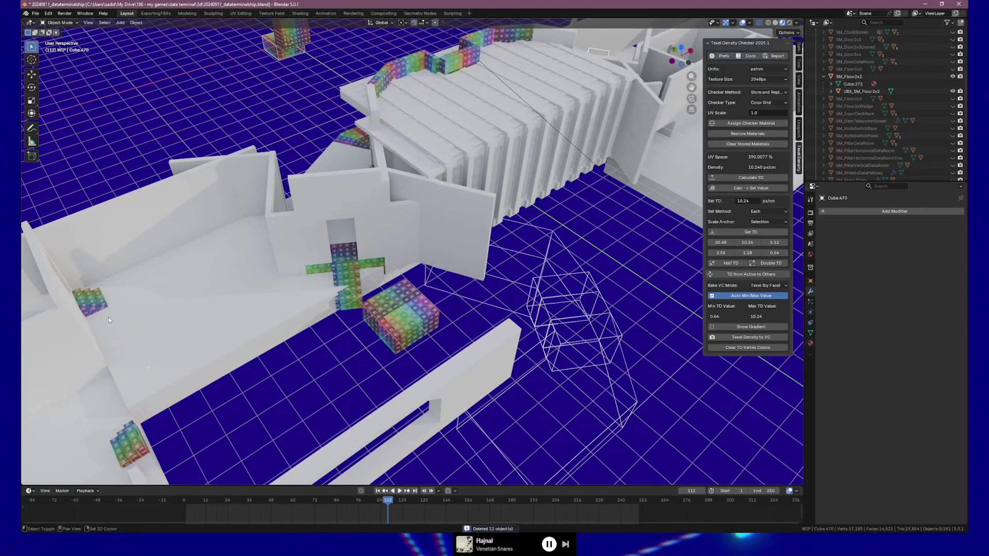
Step: Delete the extra floor pieces left of the cross, a small stray object, and Cube.439
shift+click(149, 309)
shift+click(179, 306)
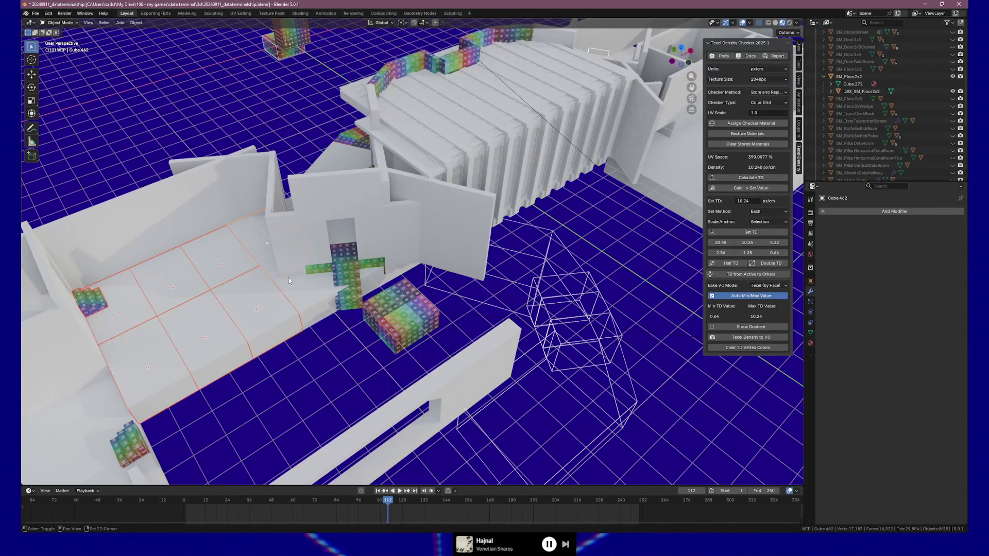
key(Delete)
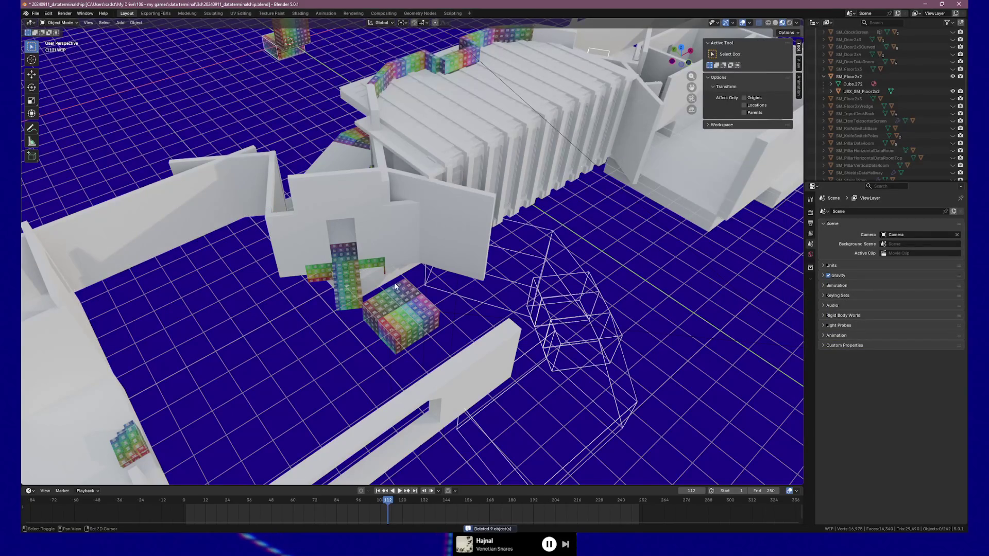
click(376, 278)
key(Delete)
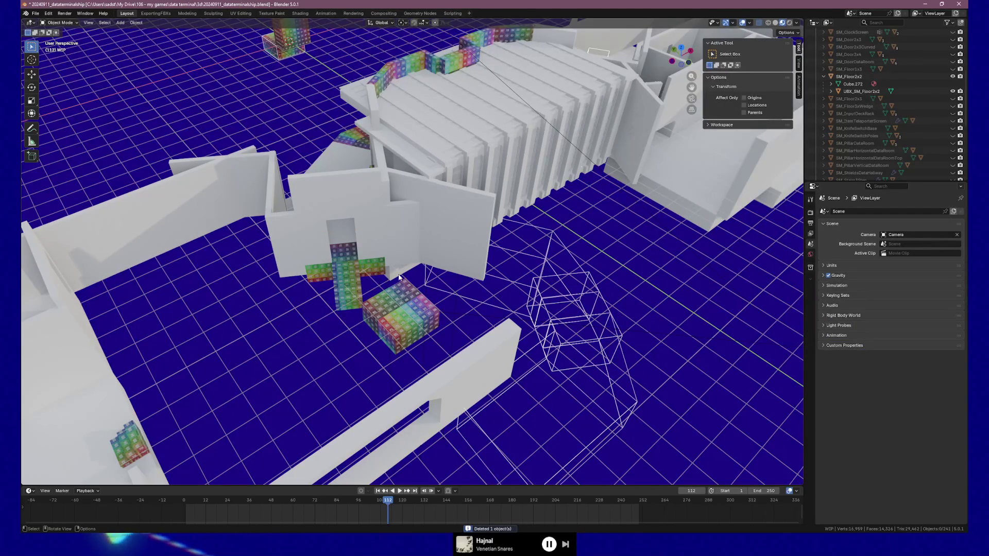
click(399, 277)
key(Delete)
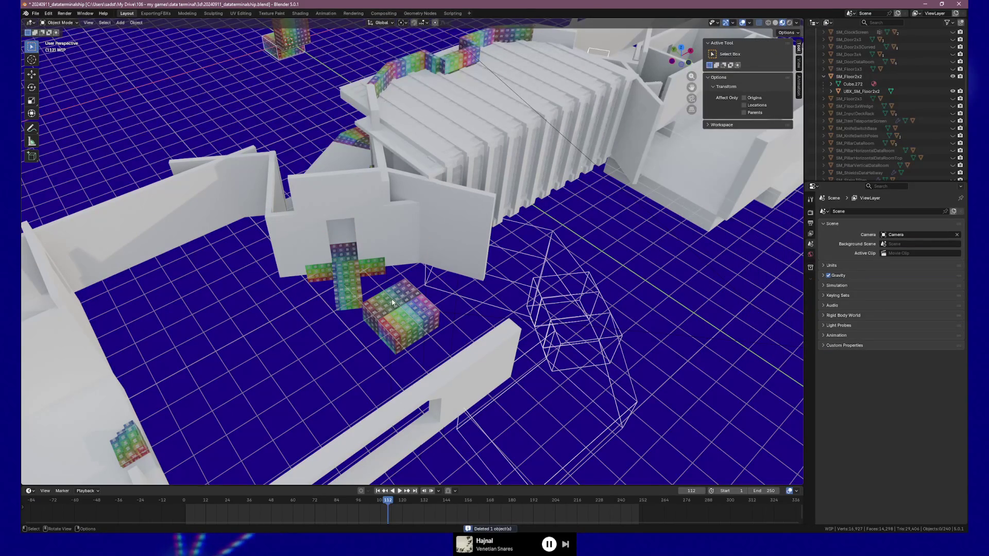
Step: Select the checker block Center.Floor.012, then fly Unreal's camera toward the lit doorway
click(392, 300)
scroll(412, 315, left, 5)
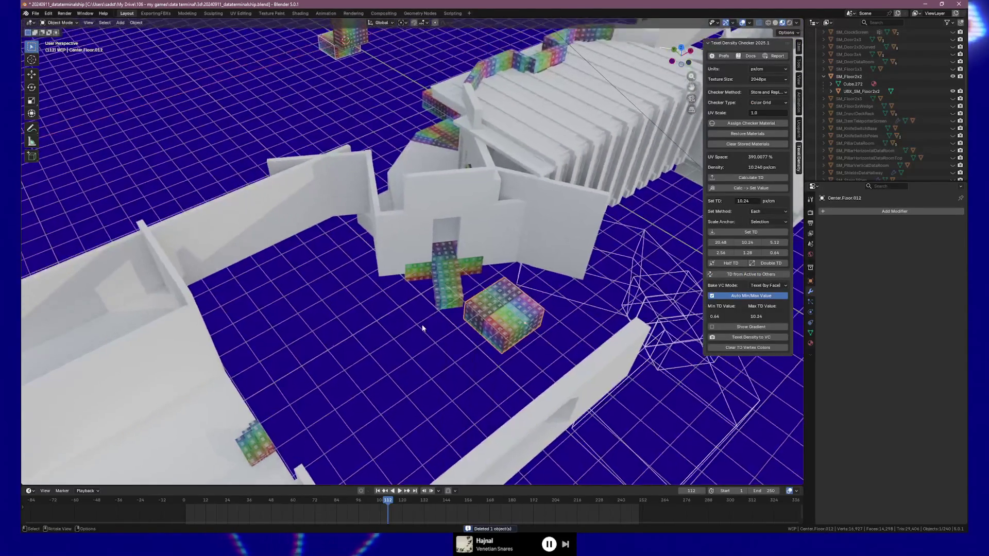
scroll(422, 328, left, 5)
scroll(444, 323, left, 3)
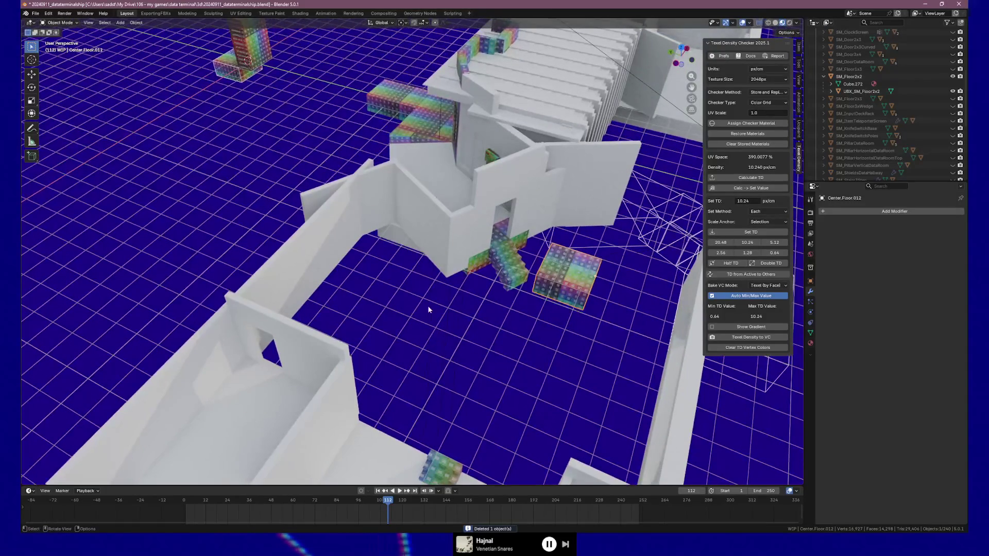
scroll(525, 202, down, 10)
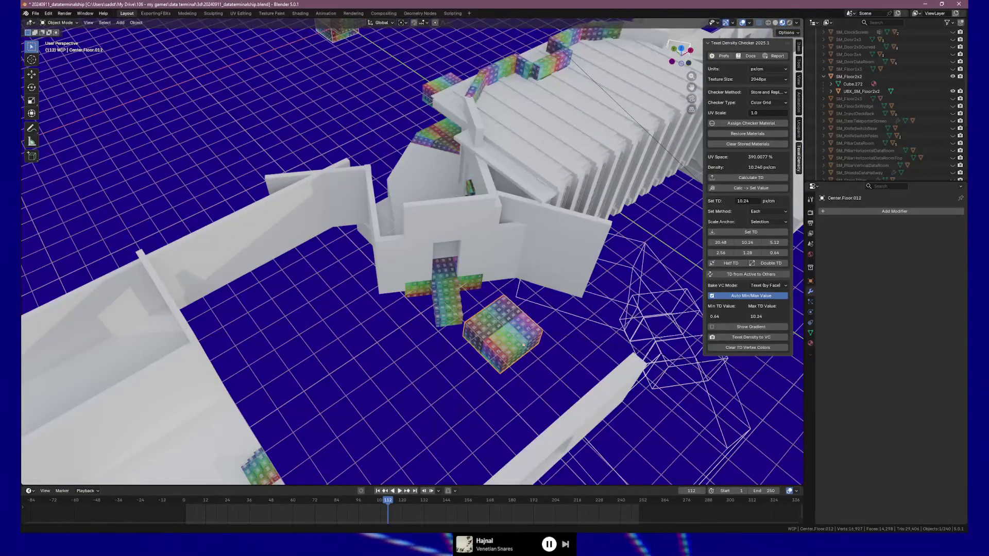
key(alt+Tab)
drag(285, 347, 398, 305)
click(273, 229)
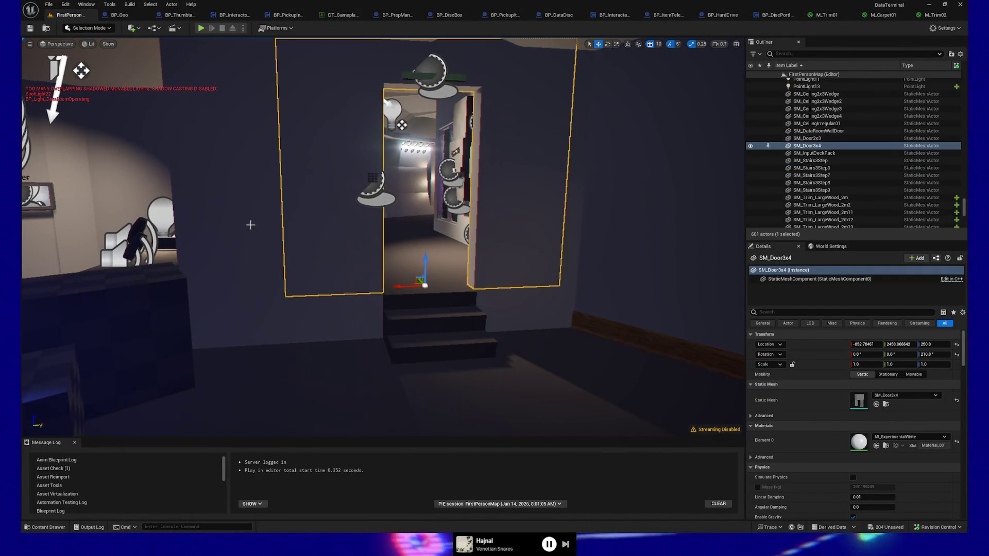
click(249, 226)
scroll(383, 237, down, 3)
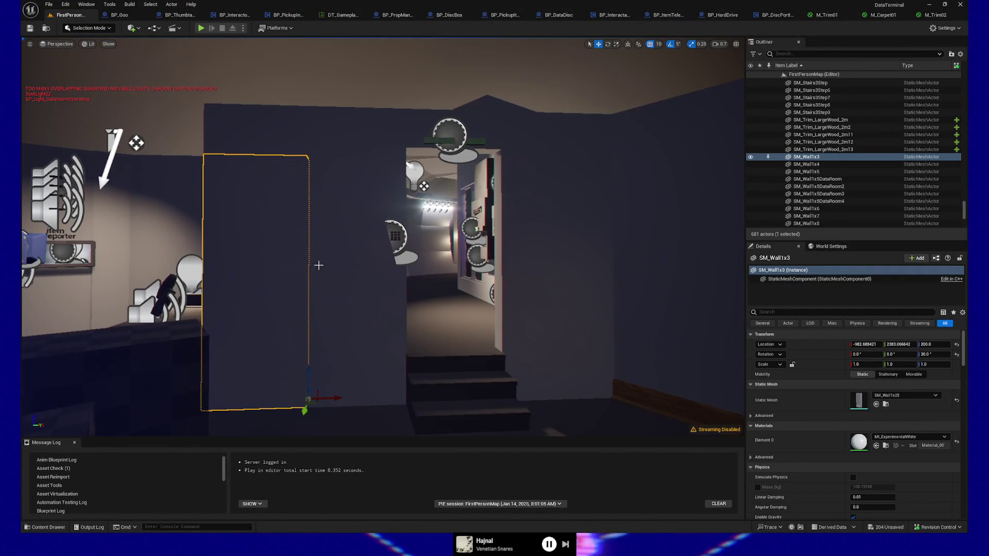
click(363, 273)
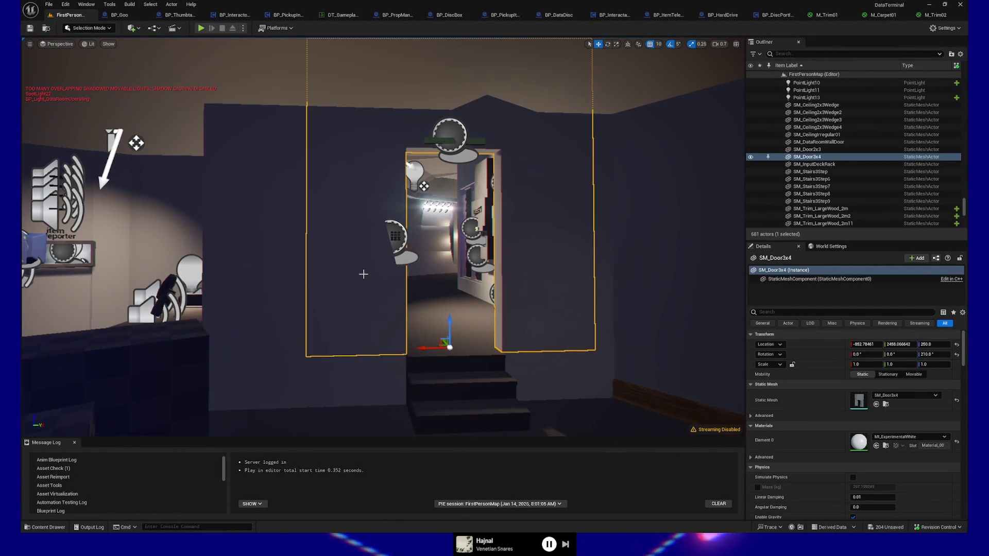
click(381, 429)
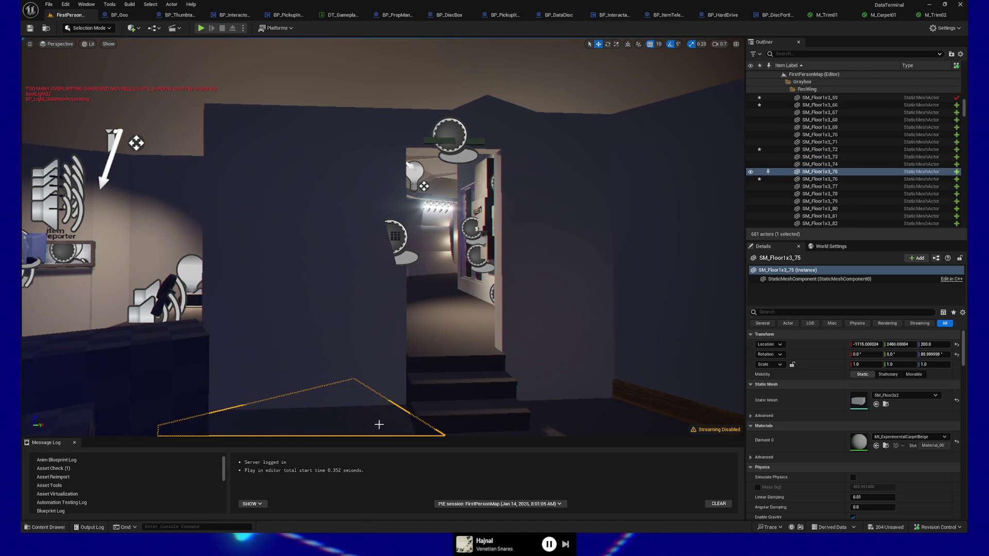
key(f)
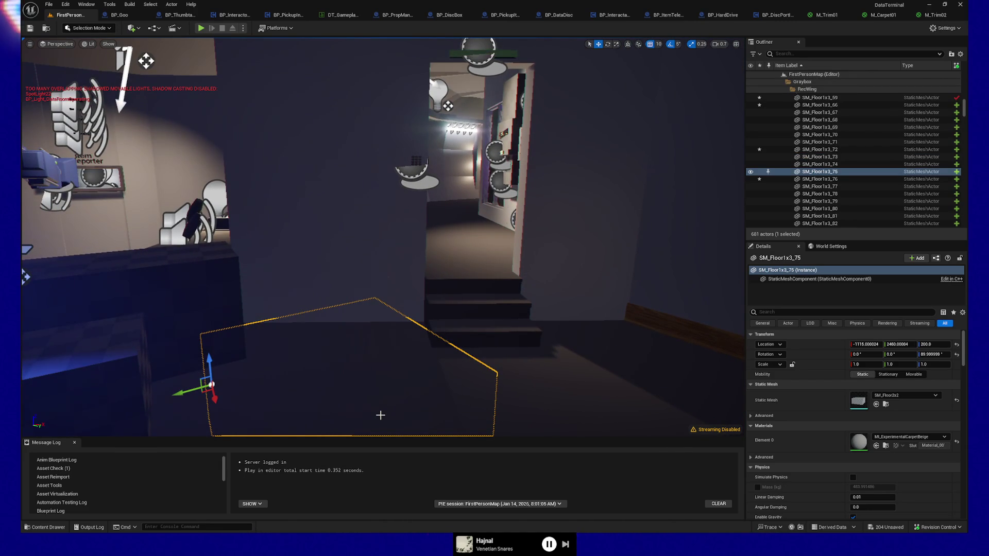
click(378, 300)
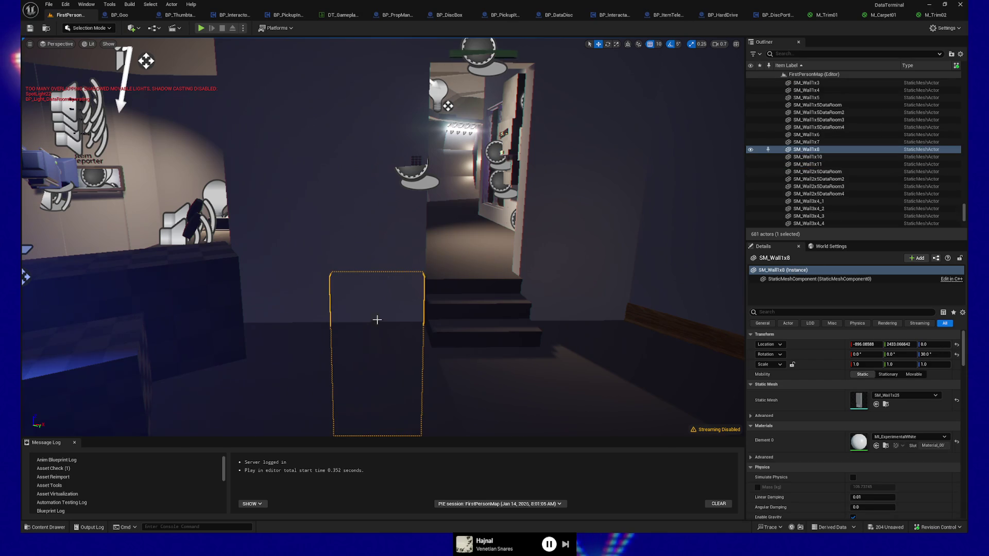
key(f)
click(378, 251)
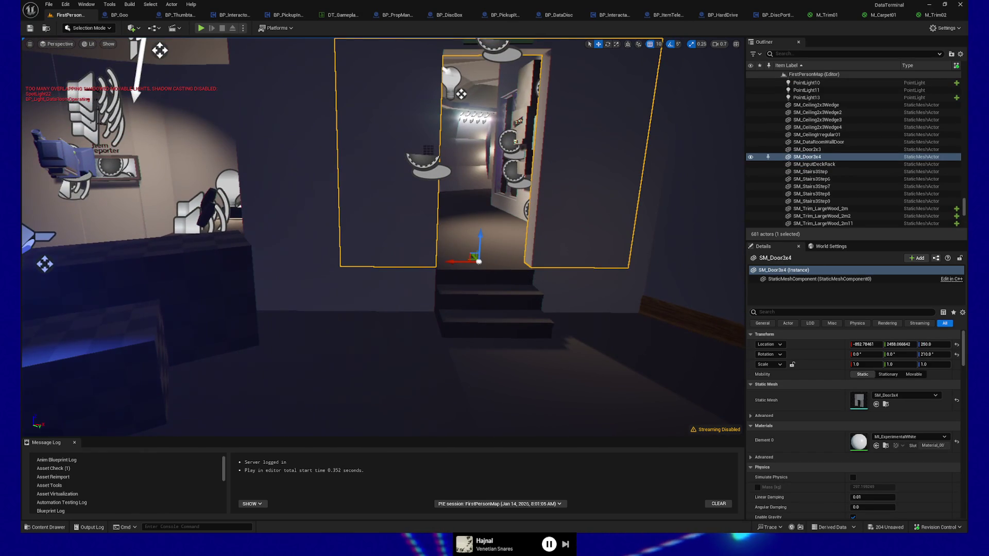
click(374, 287)
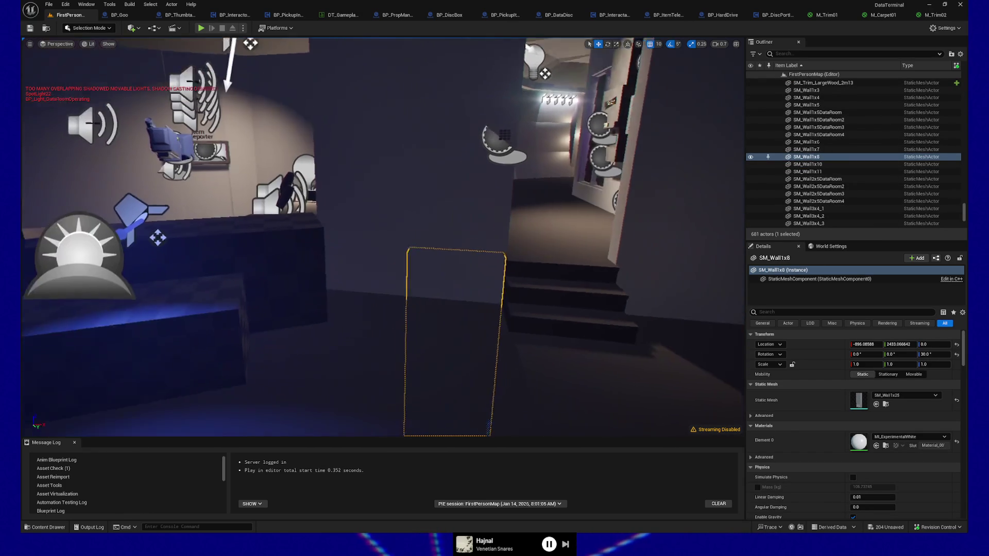
click(443, 258)
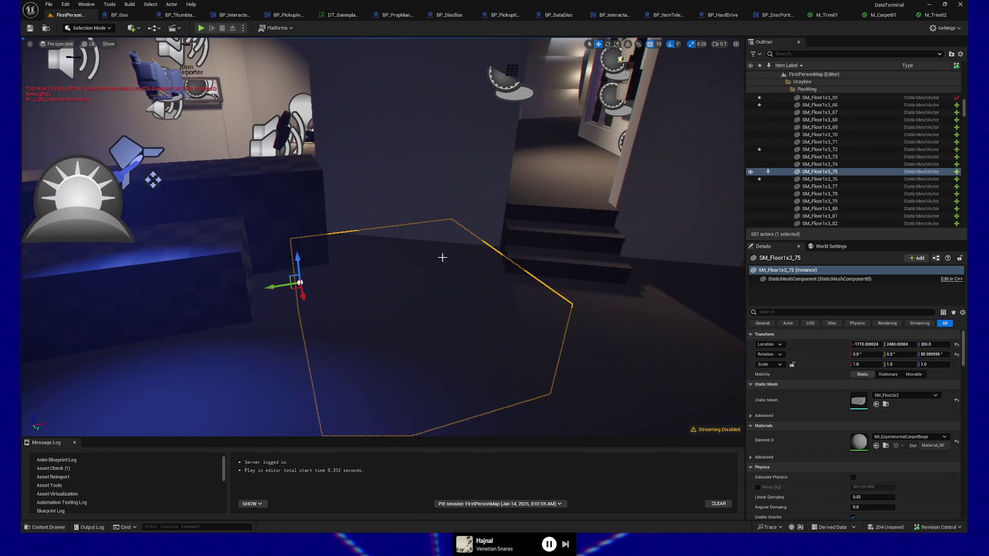
click(461, 220)
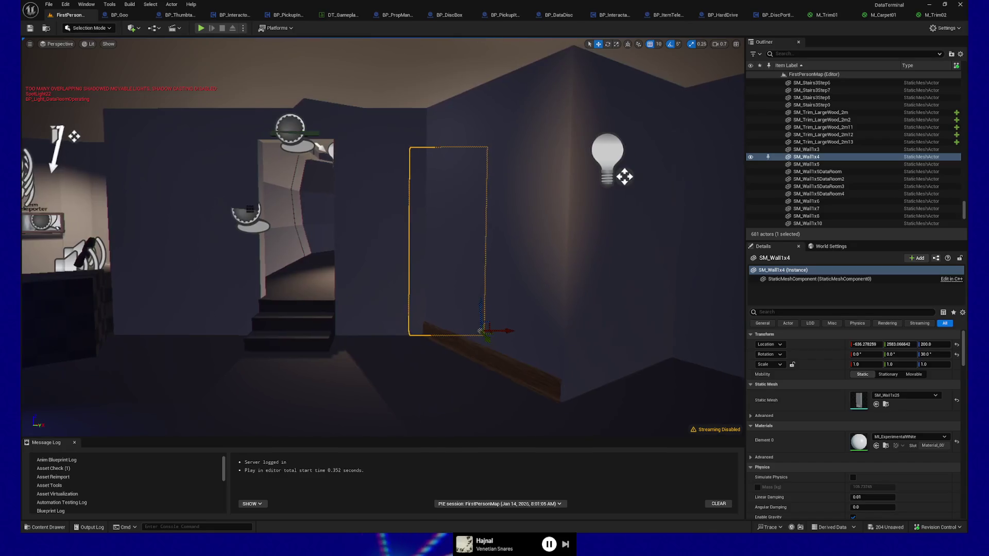
click(415, 220)
click(397, 388)
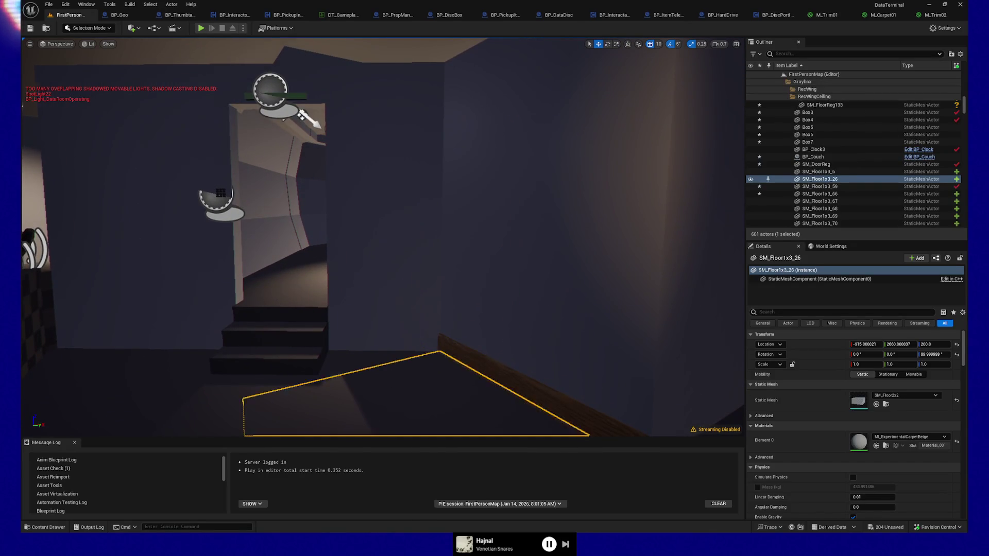
key(f)
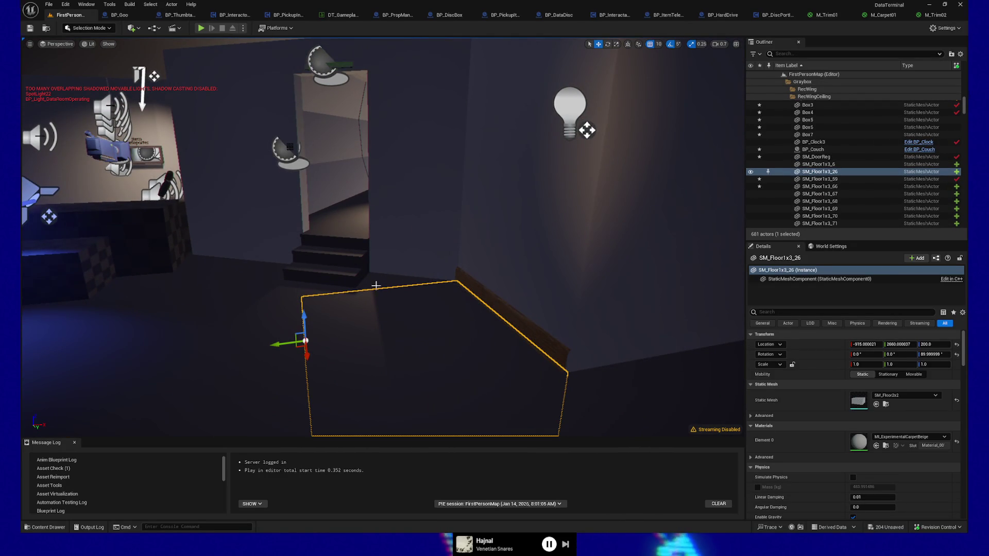
click(265, 289)
mouse_move(336, 315)
mouse_down()
mouse_move(351, 315)
mouse_move(326, 311)
mouse_up()
click(327, 312)
click(343, 265)
drag(344, 265, 348, 298)
Step: Back in Blender, inspect the doorway wall Cube.122 and the narrow pillar Cube.500
key(alt+Tab)
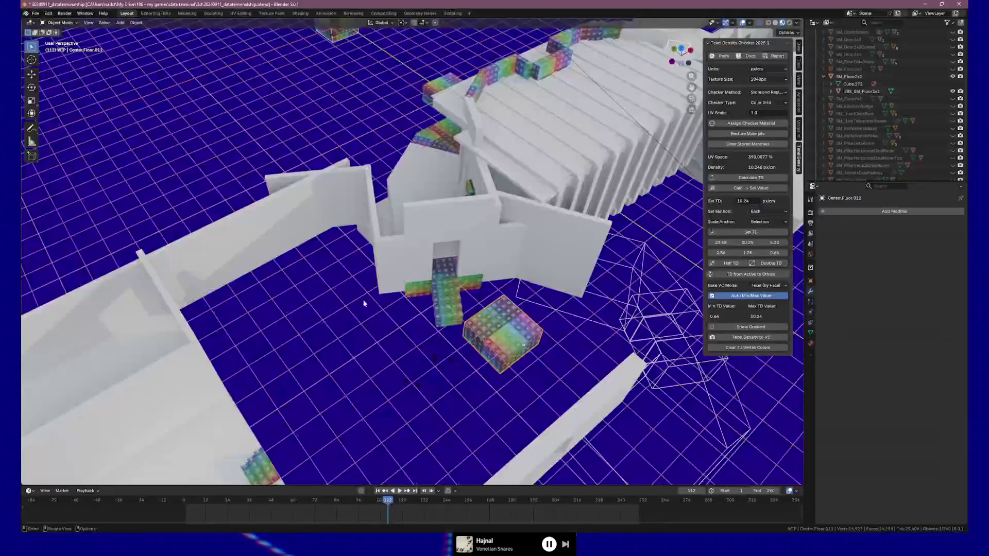
click(428, 246)
right_click(438, 342)
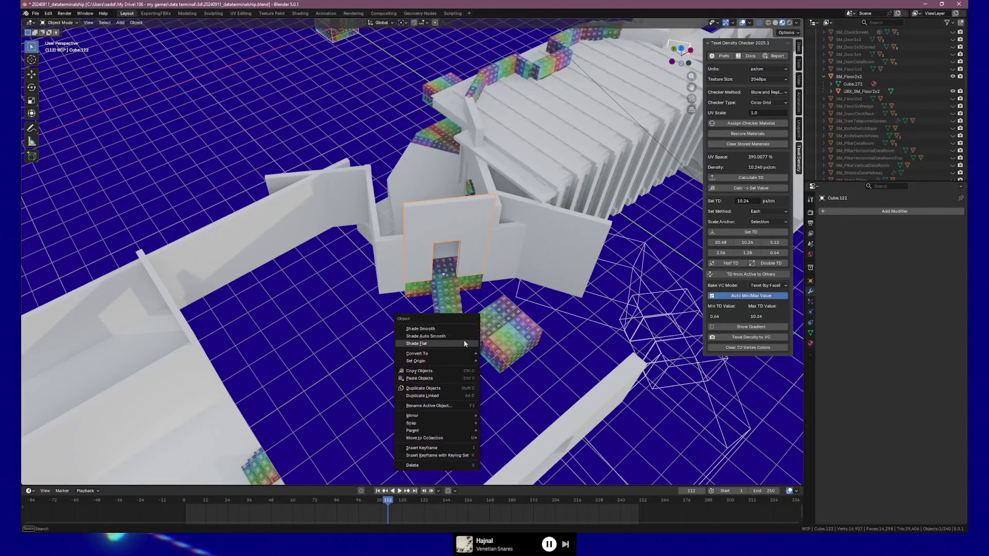
drag(549, 319, 380, 171)
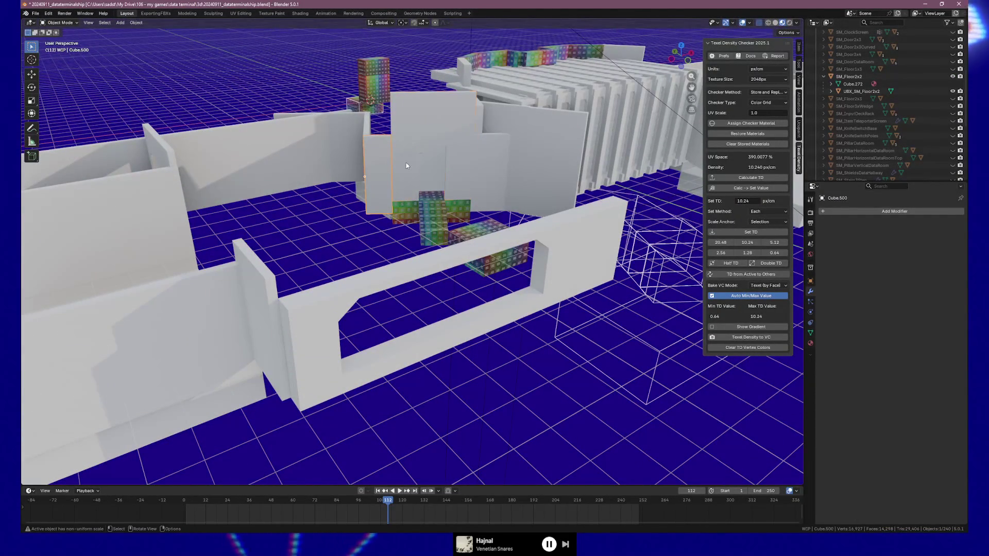
click(380, 185)
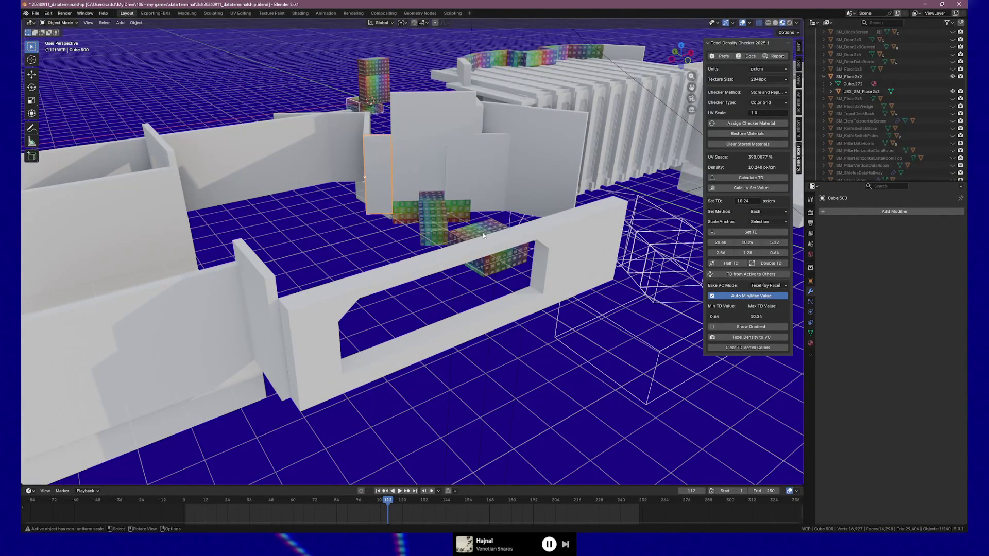
Step: Move Center.Floor.012 2.2064 m along Y against the doorway and orbit to inspect it
click(501, 236)
right_click(501, 236)
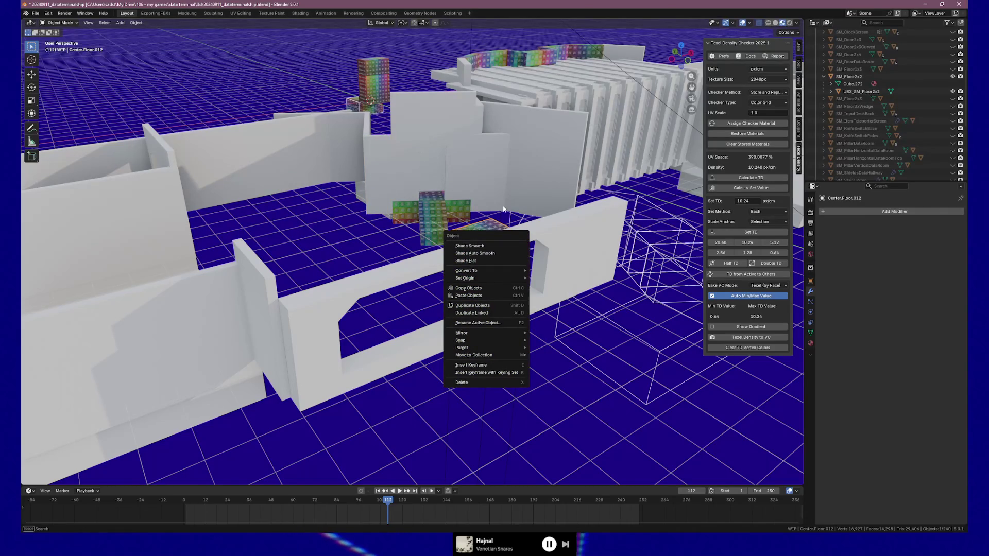
key(g)
key(y)
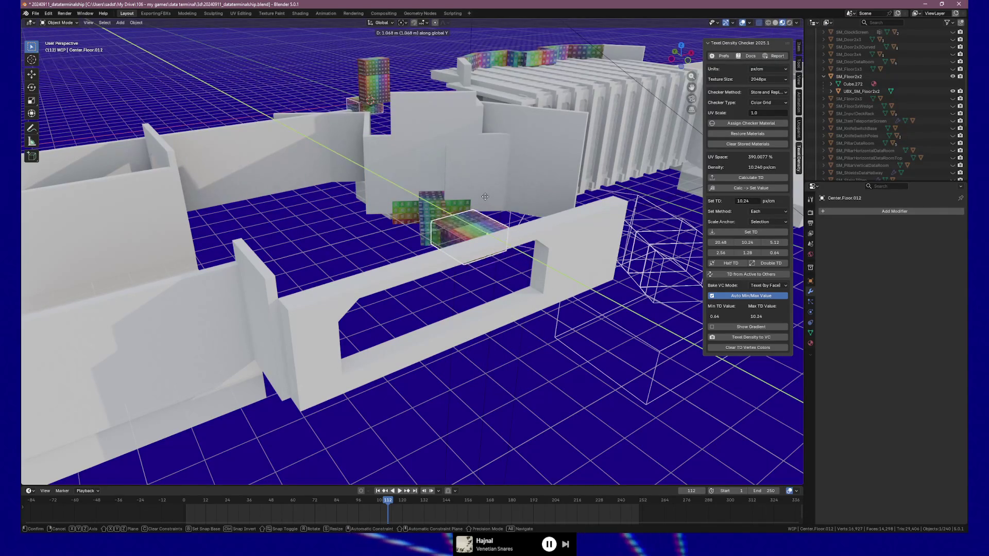
click(463, 193)
right_click(463, 194)
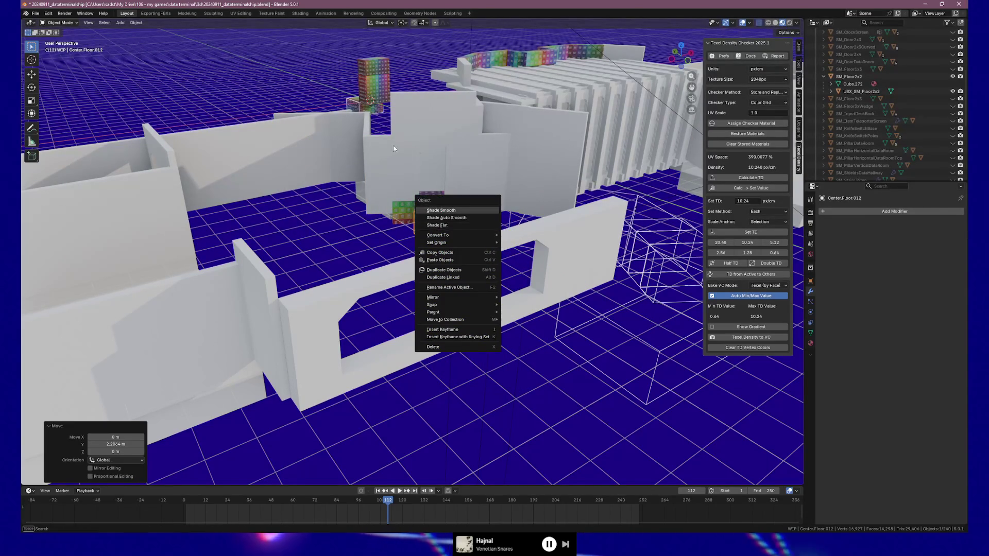
drag(479, 195, 571, 267)
scroll(571, 267, up, 6)
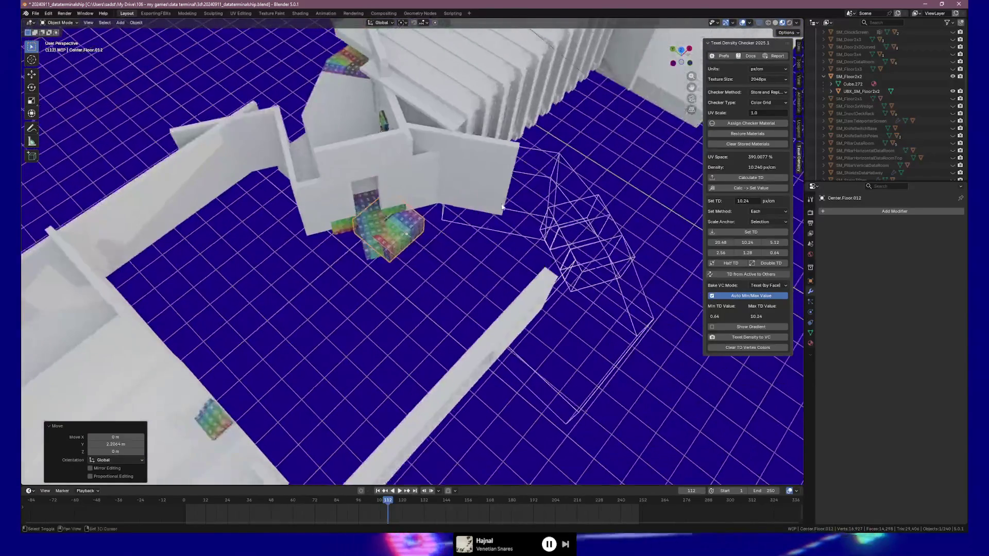
drag(454, 245, 456, 246)
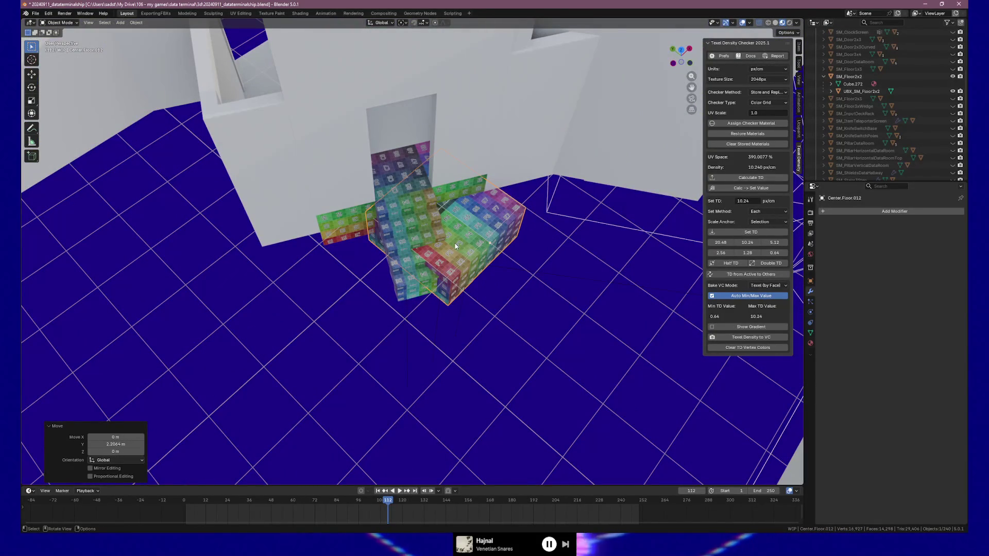
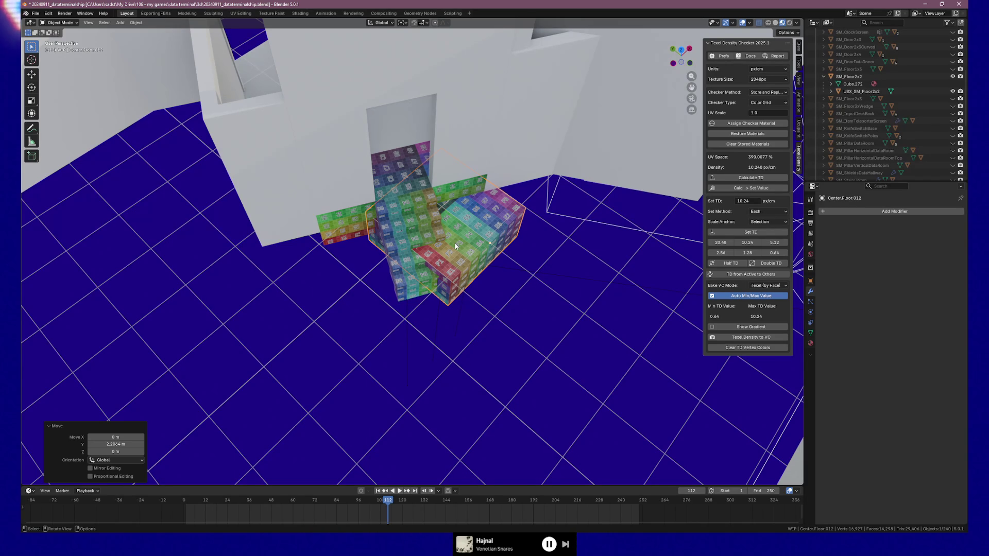
Step: Orbit around the checker-textured boxes, selecting the doorway wall and then the floor box
mouse_move(455, 247)
mouse_down()
mouse_move(451, 240)
mouse_move(429, 267)
mouse_move(435, 258)
mouse_move(493, 291)
mouse_up()
scroll(493, 290, up, 4)
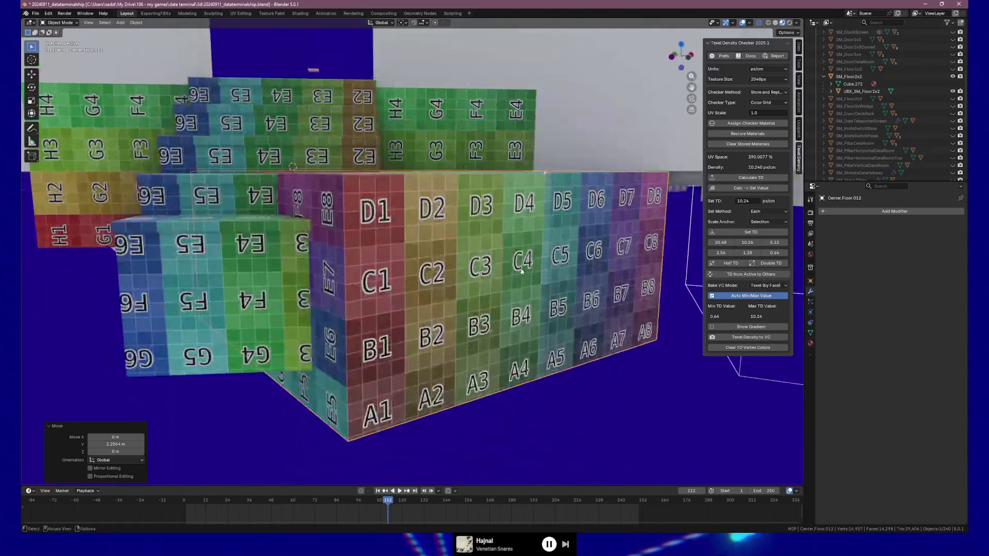
scroll(504, 288, down, 5)
mouse_move(515, 252)
mouse_down()
mouse_move(519, 261)
mouse_move(550, 251)
mouse_move(469, 198)
mouse_up()
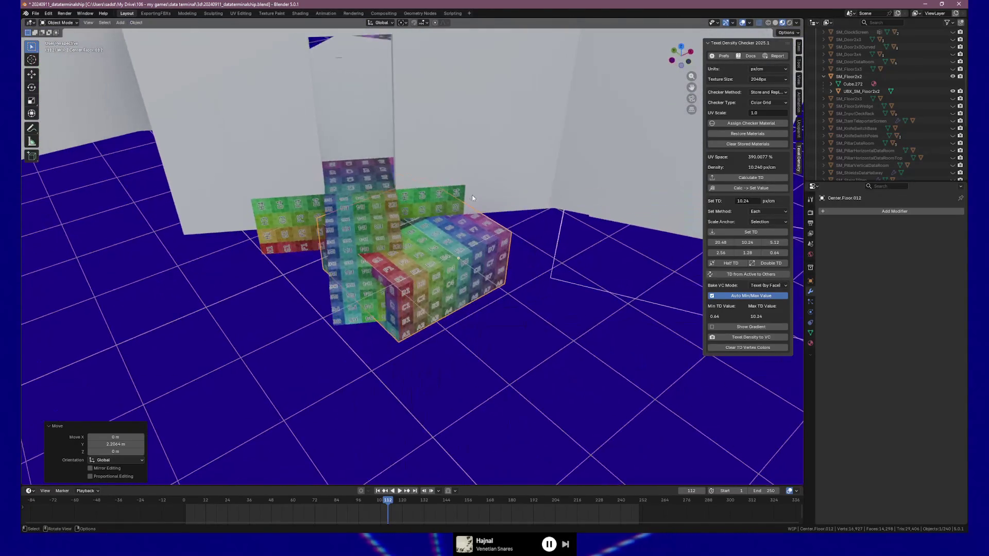
click(470, 199)
click(484, 238)
mouse_move(511, 243)
mouse_down()
mouse_move(475, 239)
mouse_move(486, 258)
mouse_move(471, 236)
mouse_up()
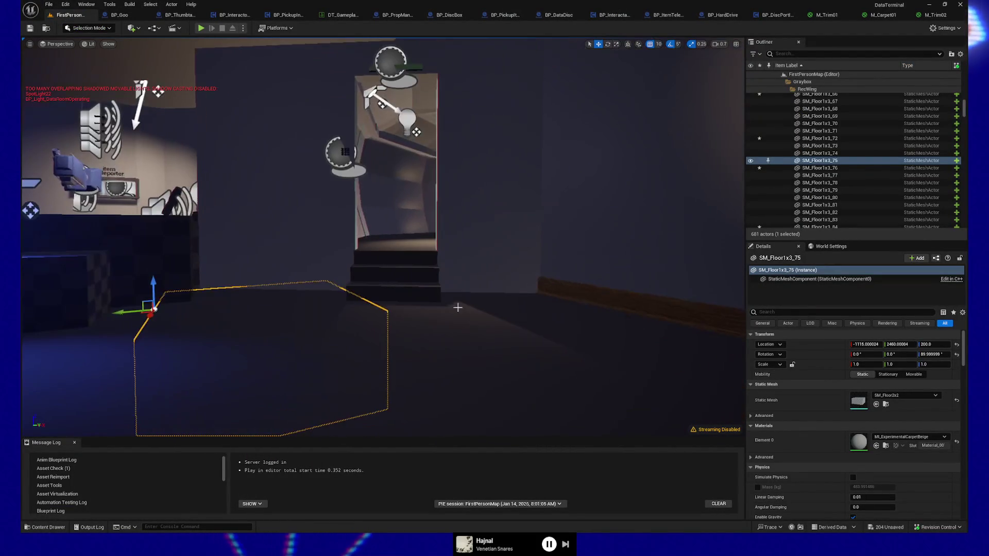
Step: Select floor piece SM_Floor1x3_26 and frame it so the doorway stairs come into view
click(449, 303)
drag(510, 299, 510, 252)
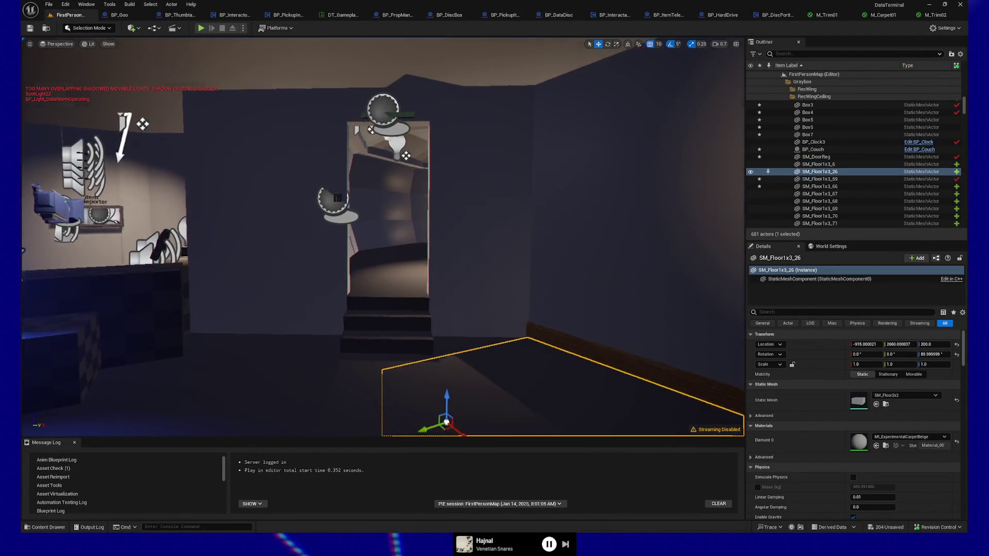
key(f)
drag(378, 239, 428, 242)
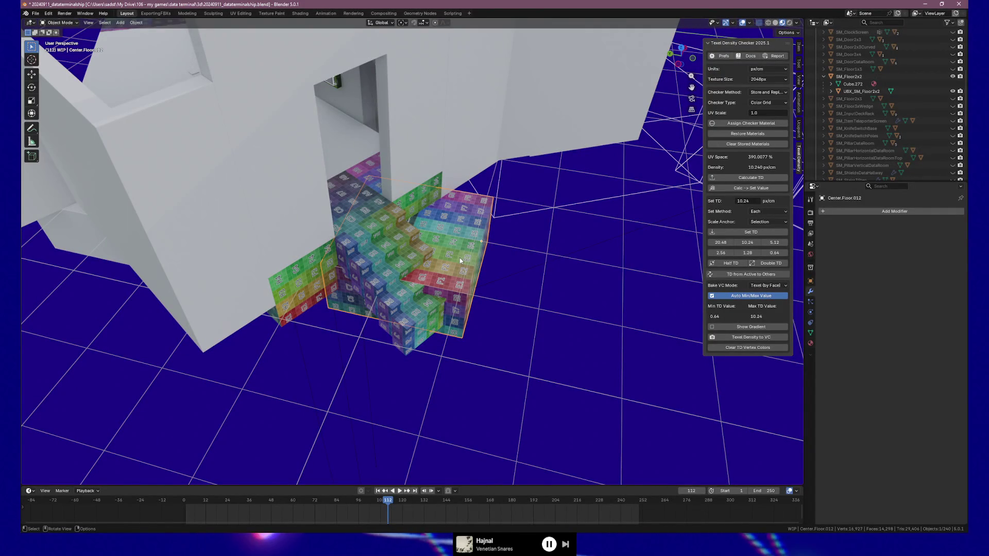
Step: Rotate the checker floor box 90°, then a further 180°, about Z
text(rz90)
key(Return)
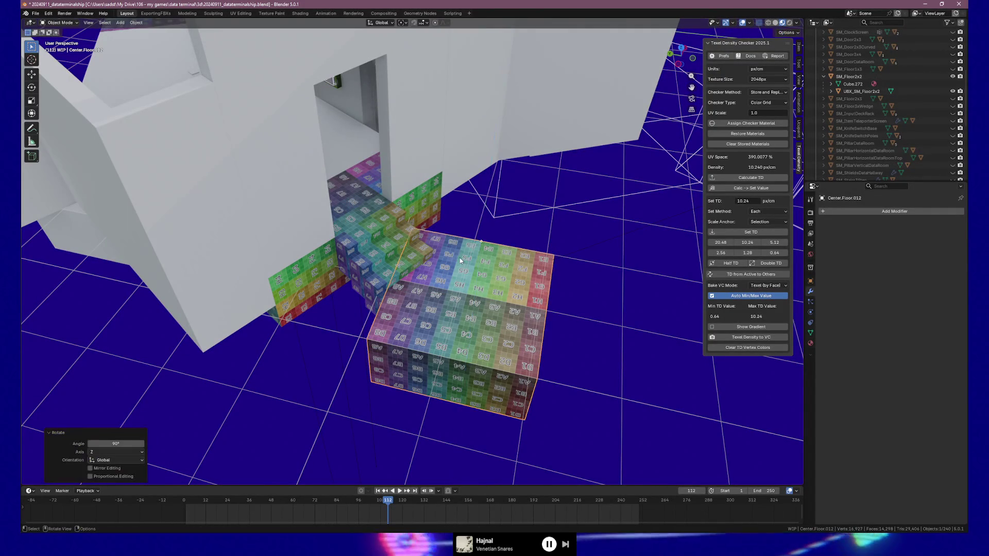
text(rz180)
key(Return)
drag(552, 273, 508, 266)
Step: Select the doorway wall Cube.122 and show its transform values in the Item panel
click(277, 164)
drag(335, 205, 344, 187)
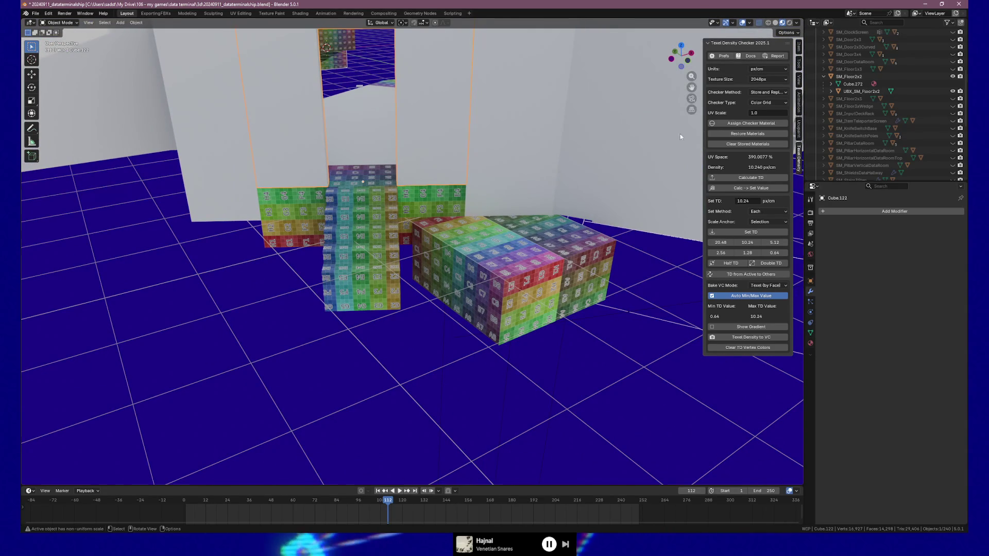
click(799, 48)
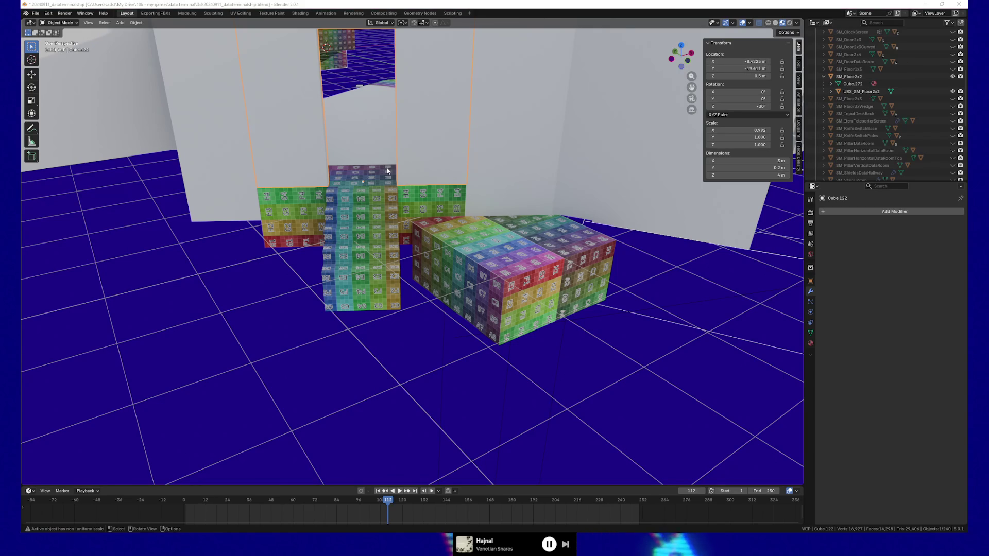
key(alt+Tab)
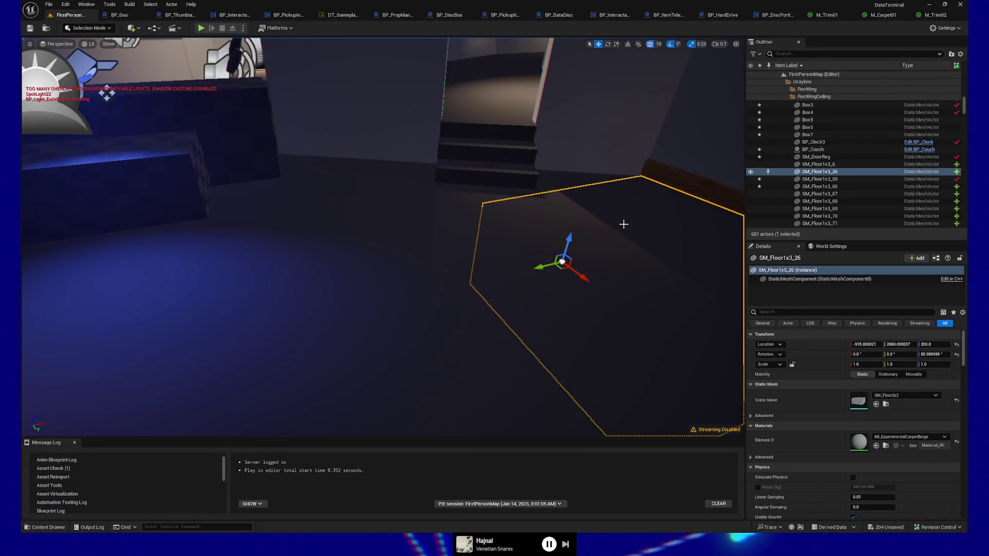
Step: Raise the floor piece from Z 200 to 250, then delete it and restore it with undo
drag(570, 238, 573, 165)
click(547, 95)
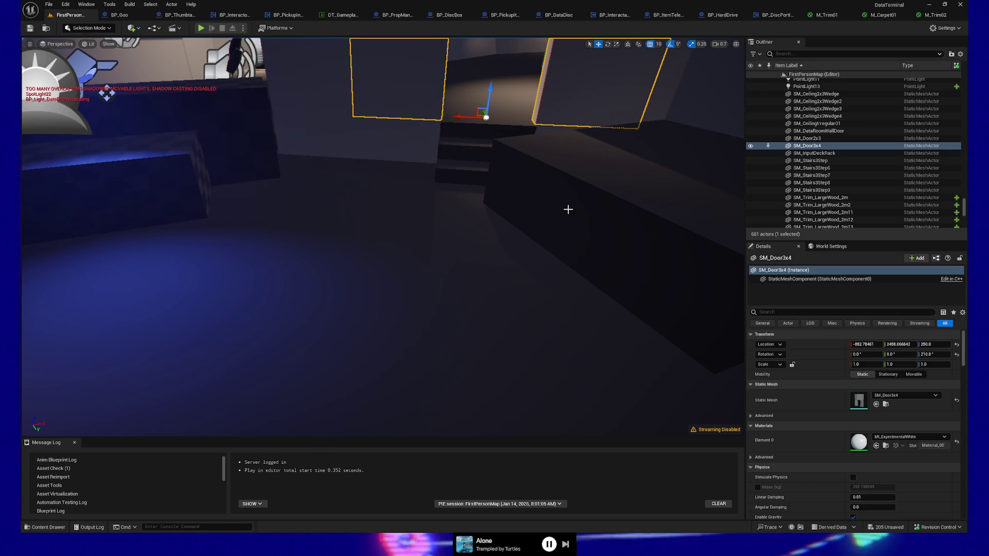
click(586, 204)
key(Delete)
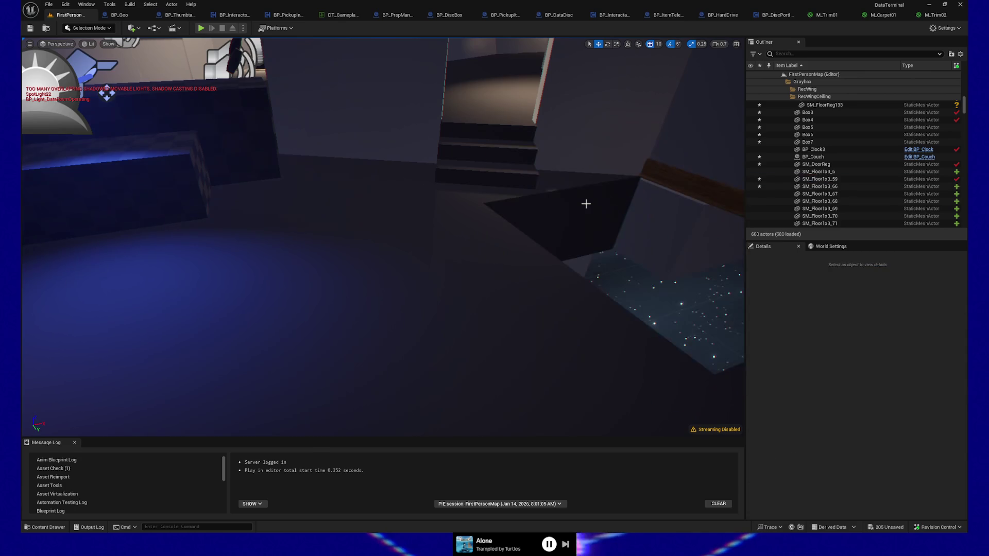
key(ctrl+z)
key(ctrl+z)
key(ctrl+z)
key(ctrl+z)
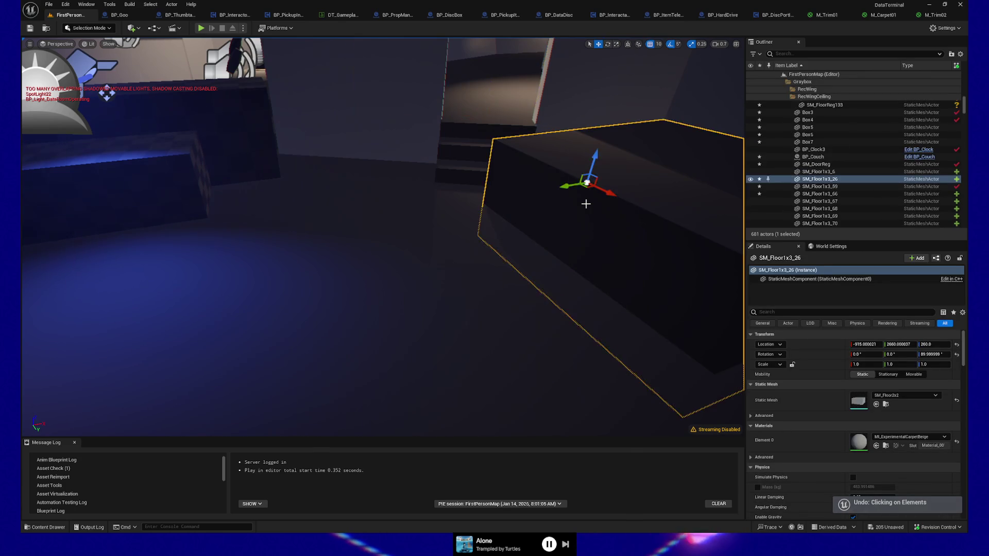
Step: Inspect SM_Door3x4's Location X in Details and centre the view on the doorway wall
click(428, 93)
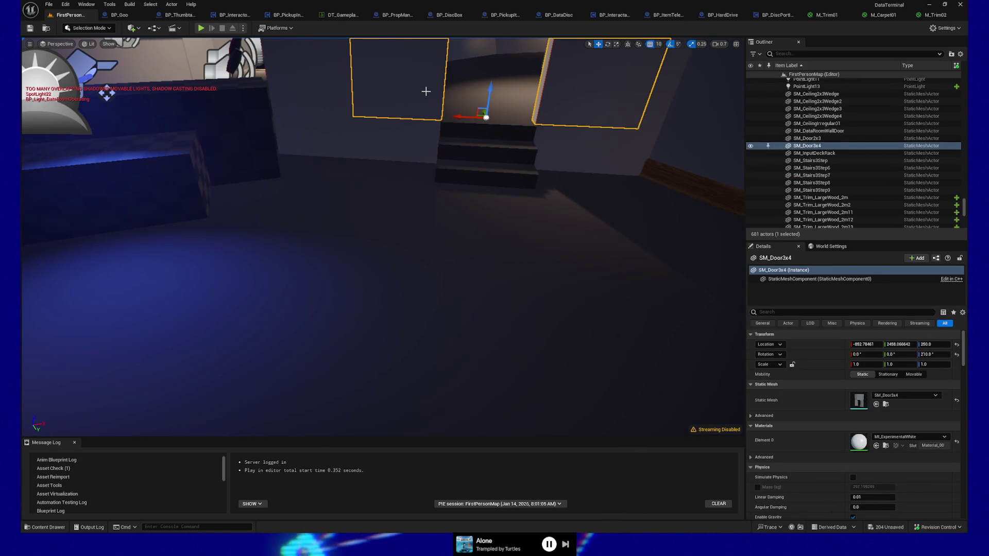
click(873, 345)
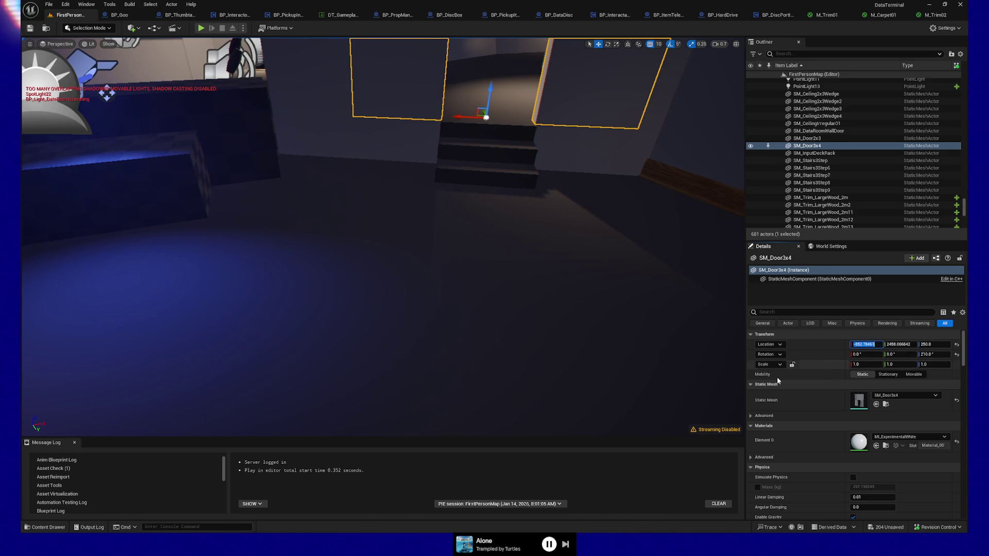
click(642, 380)
key(ctrl+z)
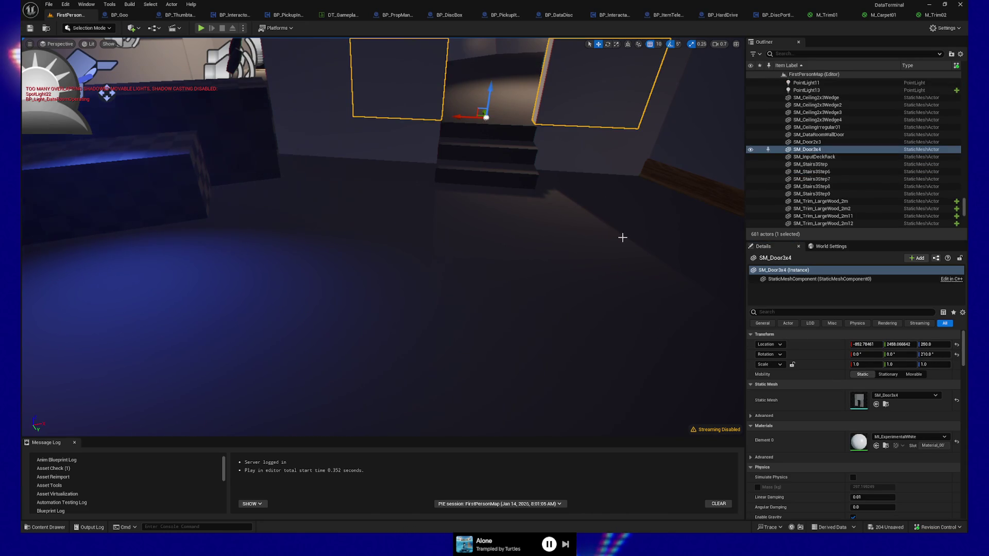
key(f)
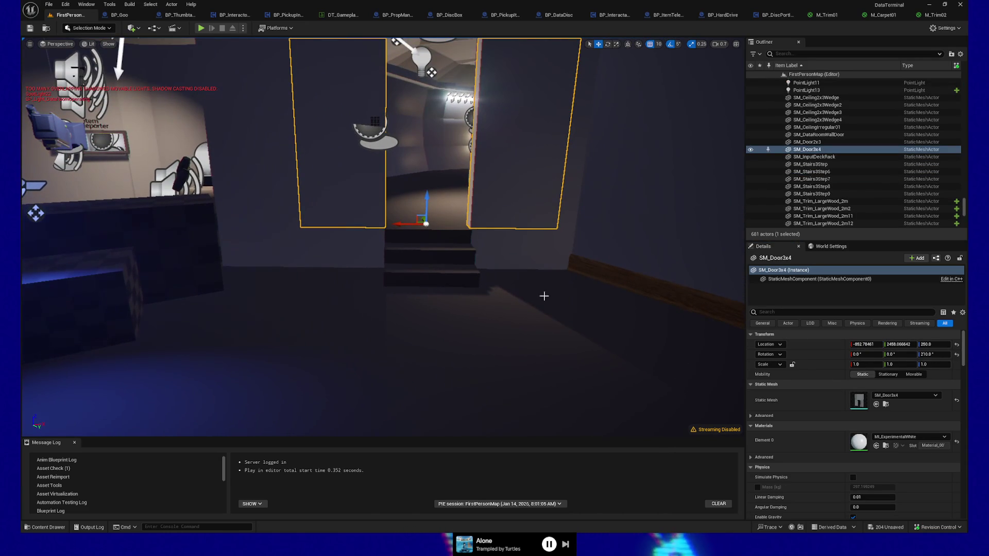
click(548, 318)
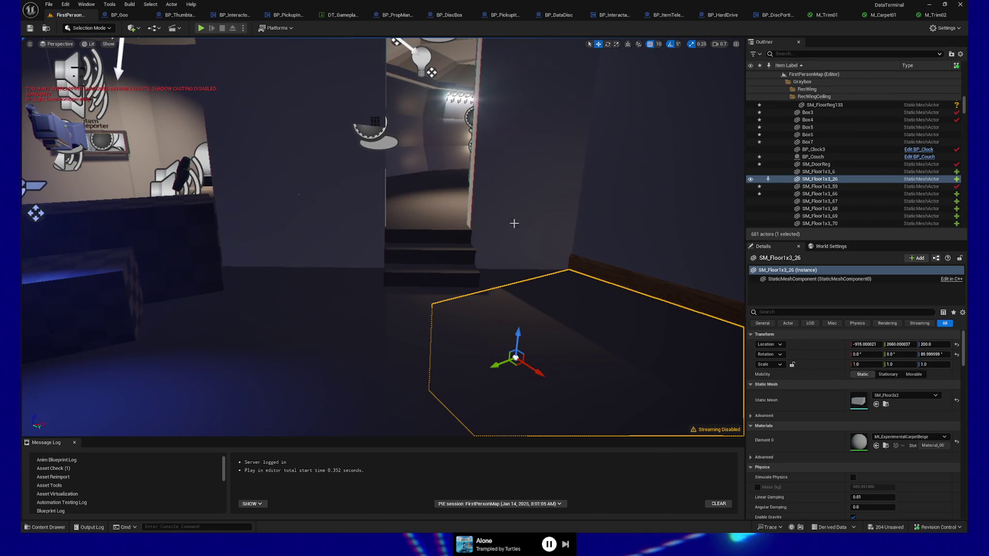
Step: Select floor piece SM_Floor1x3_71 and snip its Location values from the Details panel
click(504, 212)
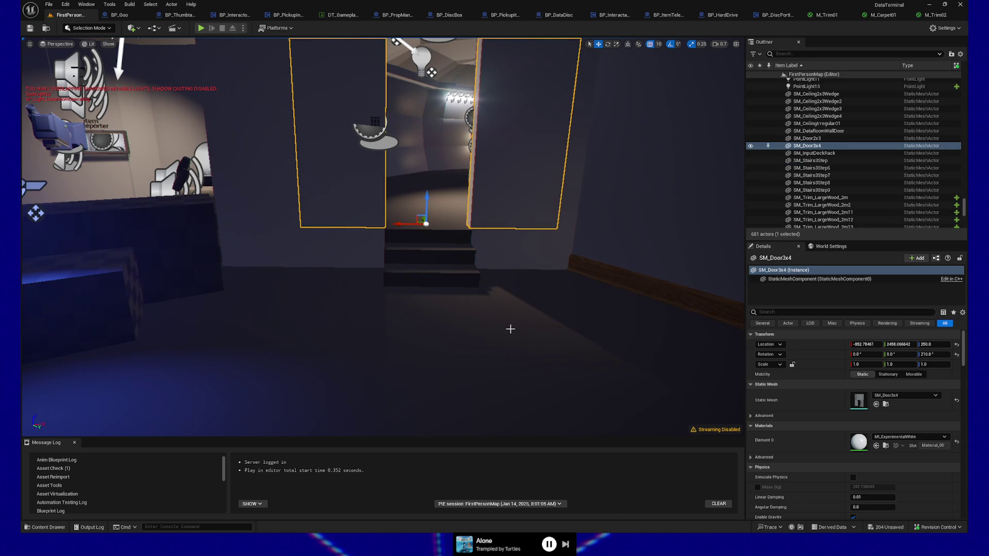
click(543, 336)
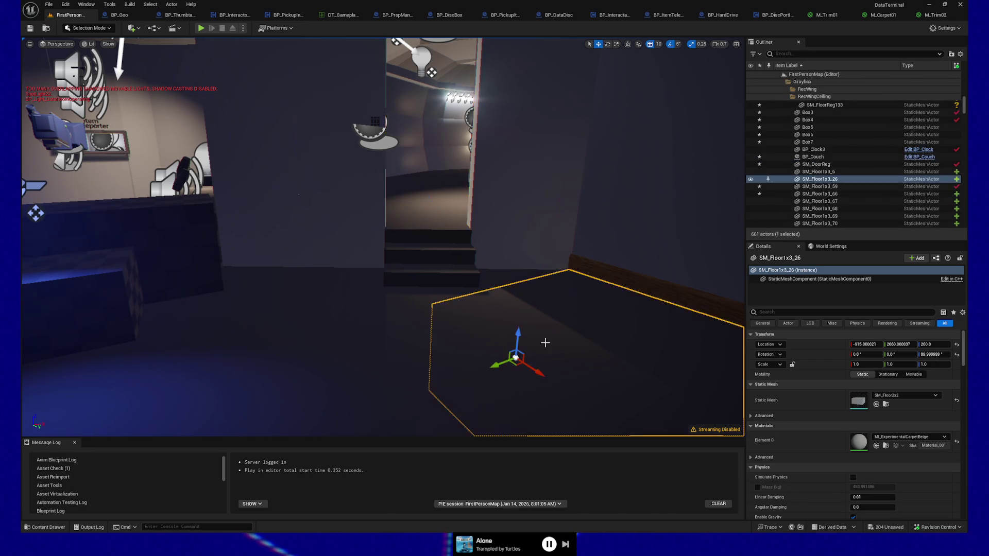
click(488, 276)
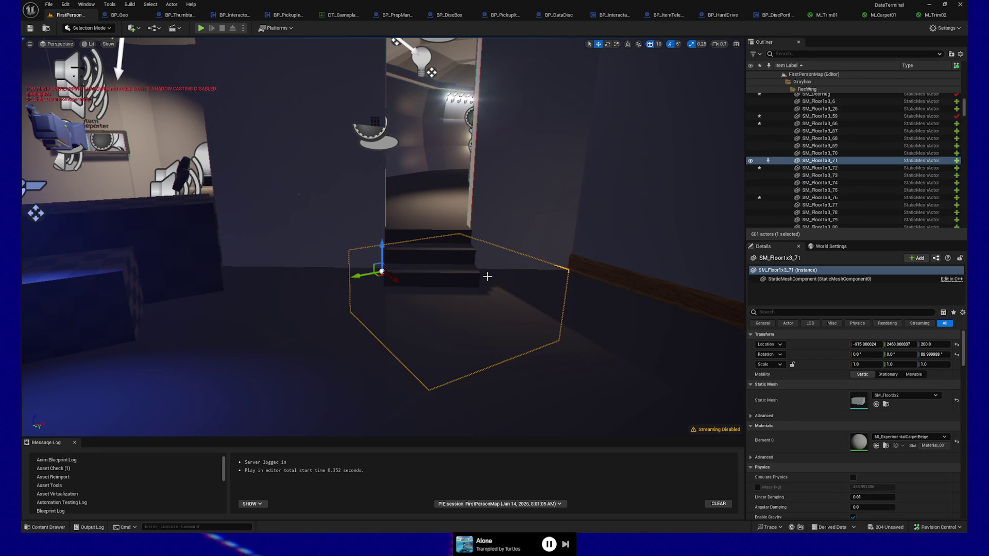
click(482, 197)
click(377, 279)
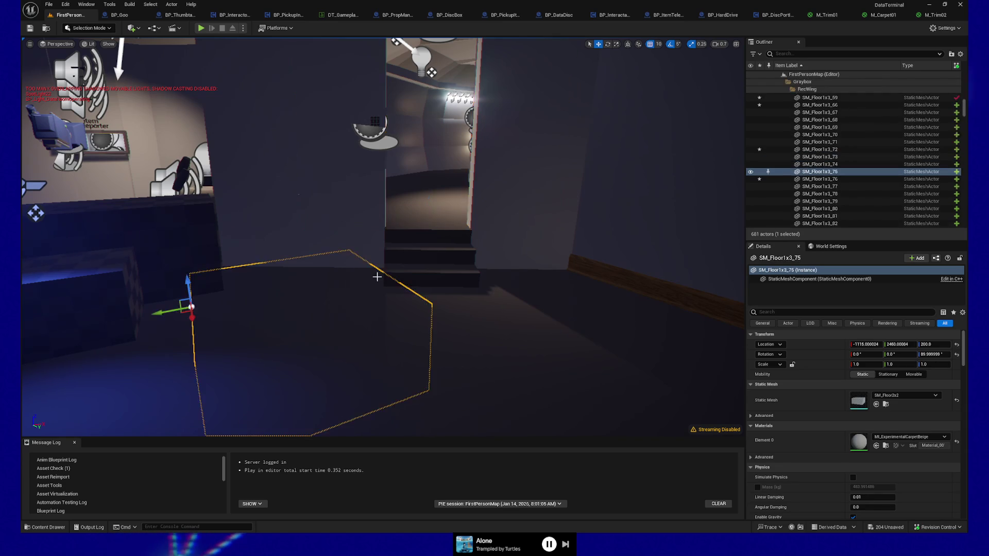
click(427, 294)
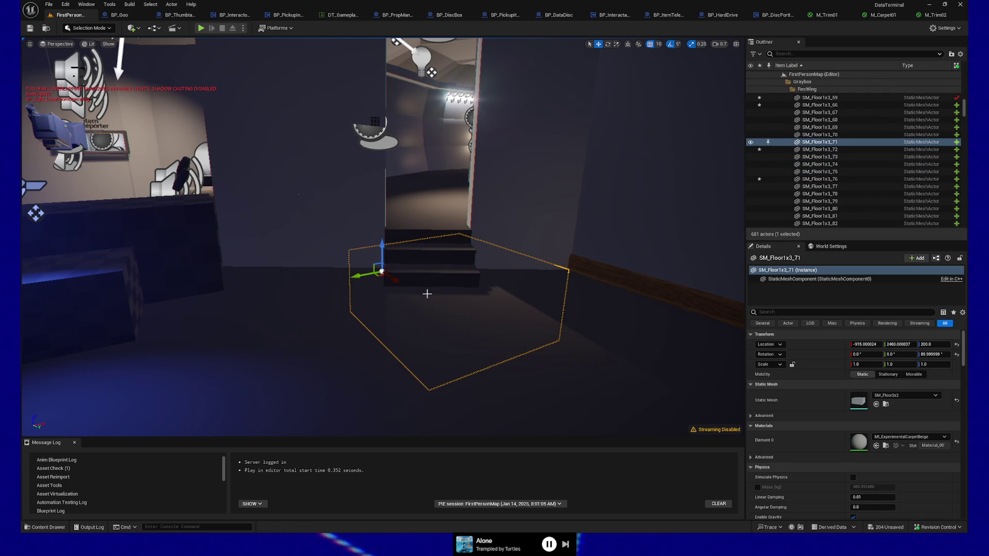
key(super+shift+s)
drag(799, 319, 967, 362)
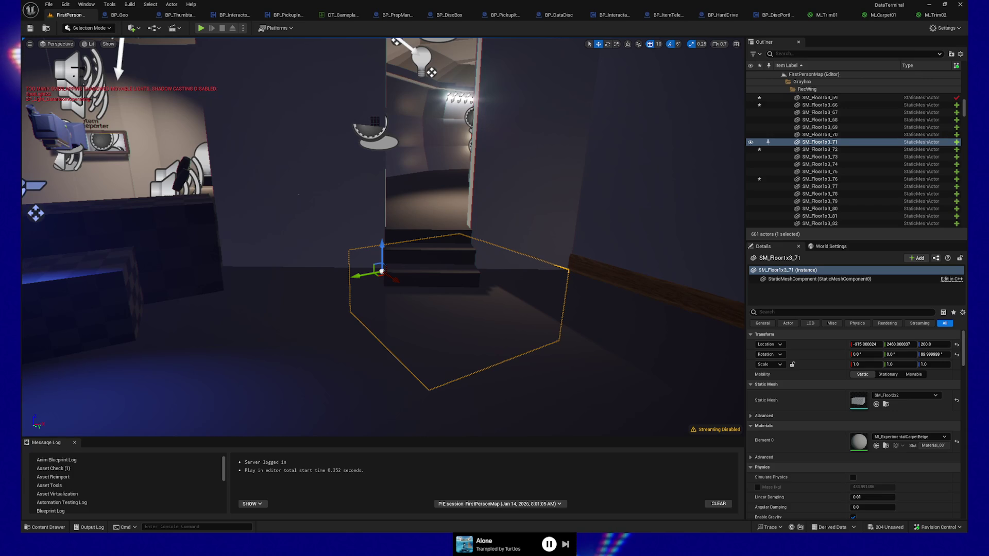
Step: Snip the SM_Door3x4 doorway wall's Location values, then minimise Unreal Editor
click(411, 221)
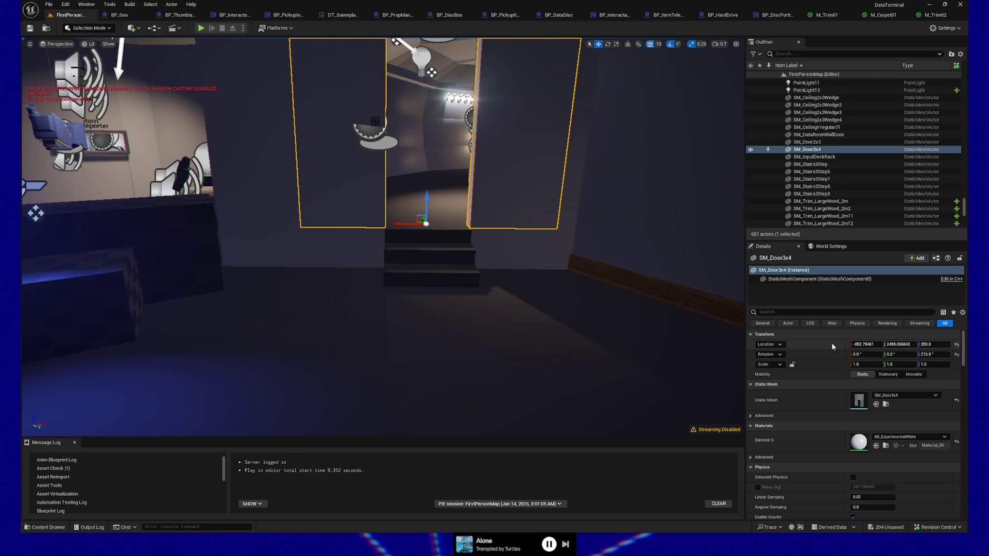
key(super+shift+s)
drag(832, 332, 957, 356)
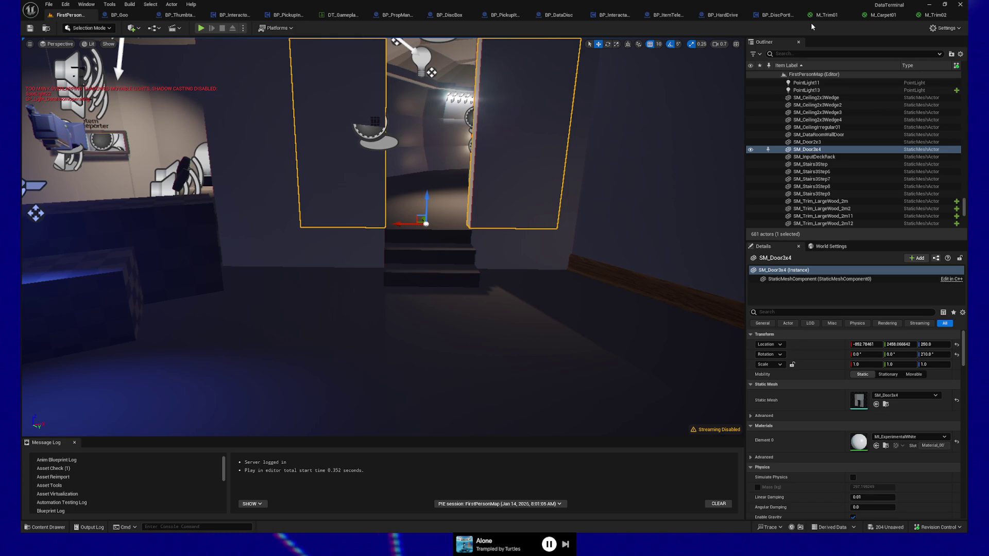
click(932, 6)
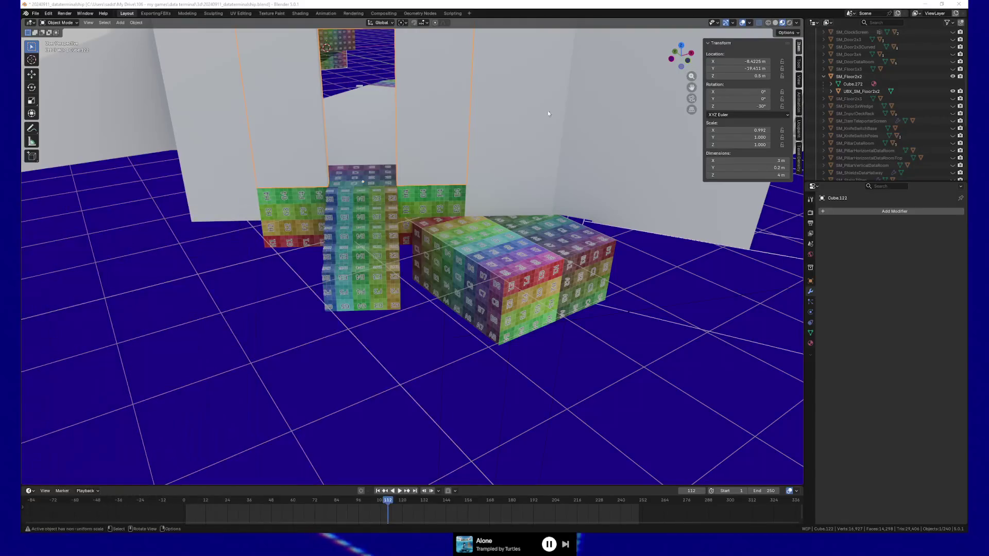
Step: Compare the doorway wall and floor box, then set the floor box's Location X to -8.4225 m
click(410, 137)
key(ctrl+z)
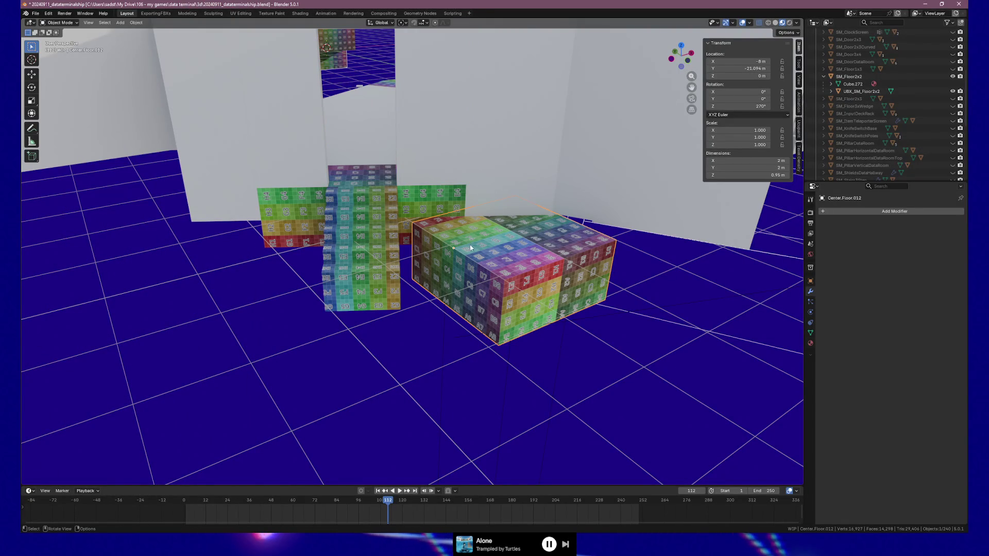
click(406, 153)
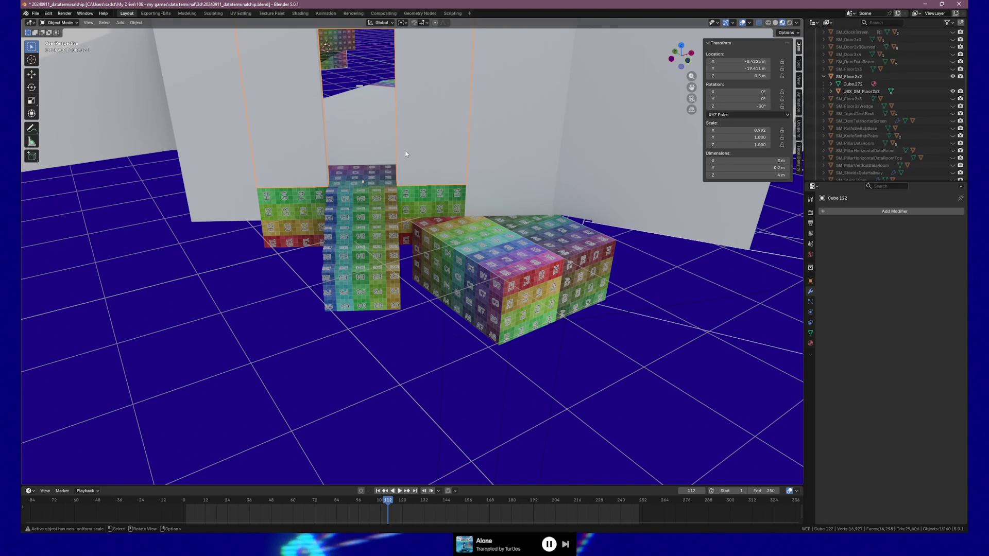
click(482, 256)
click(425, 169)
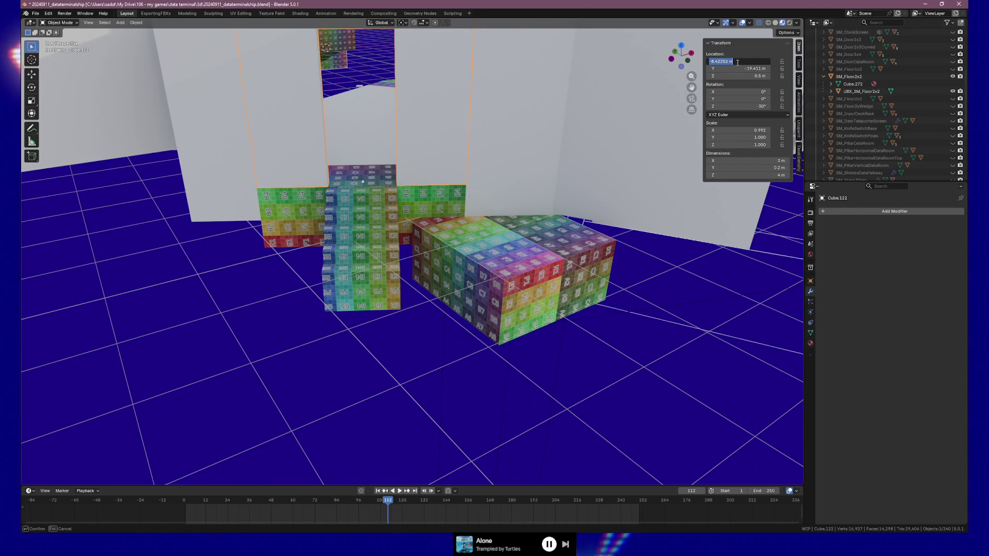
click(512, 258)
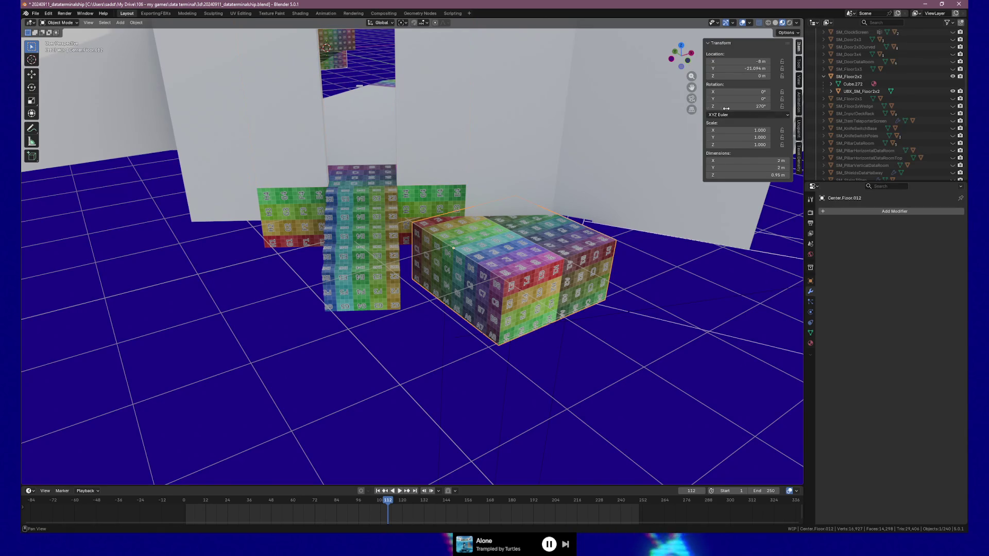
click(722, 62)
key(Return)
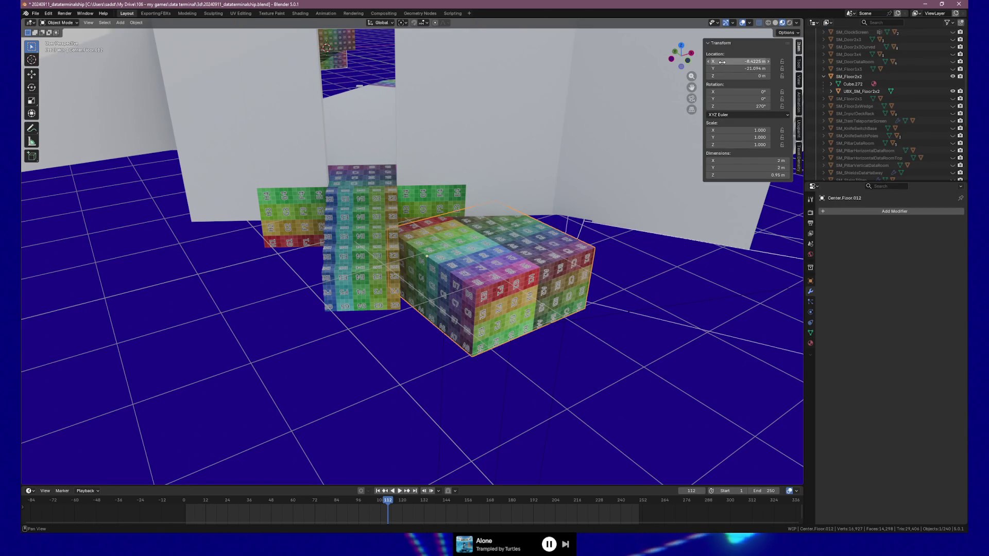
Step: Match the wall's Y of -19.411 m by setting floor box Center.Floor.012's Location Y to -19.411
click(409, 143)
click(741, 69)
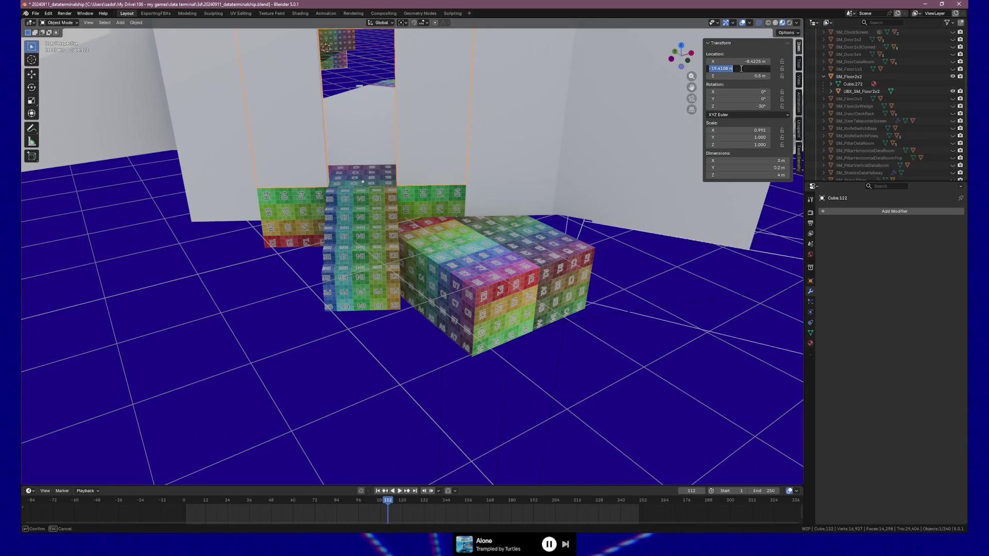
key(Return)
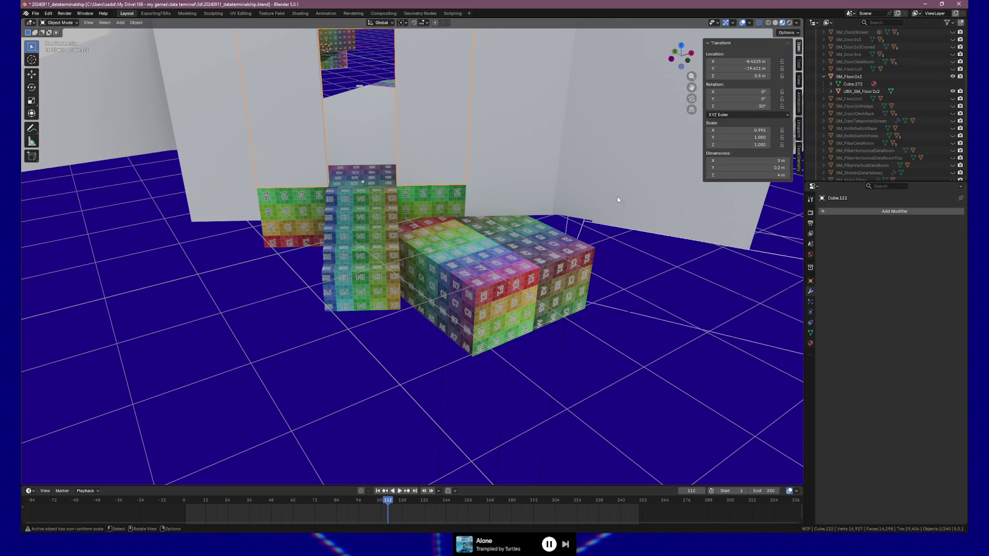
click(576, 259)
click(725, 62)
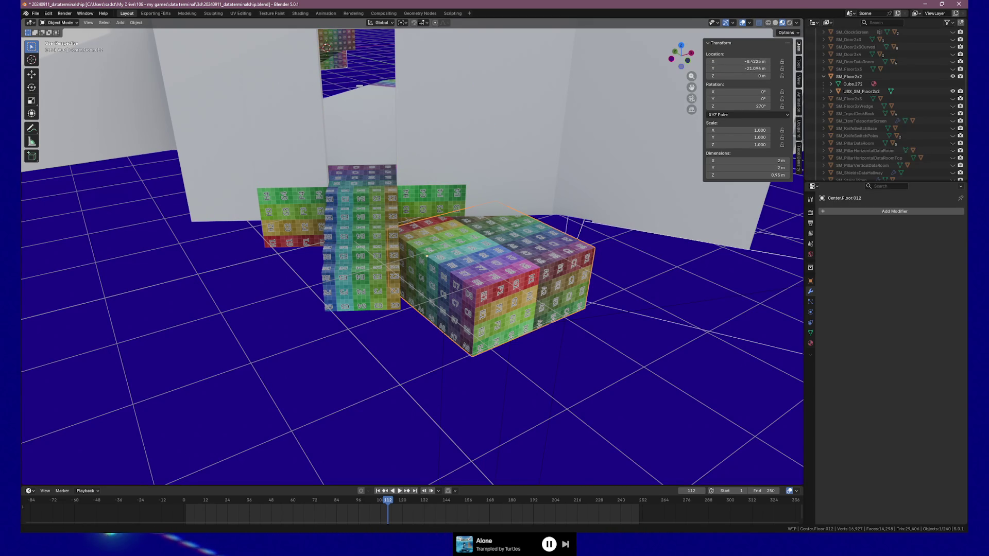
click(735, 68)
text(-19.411)
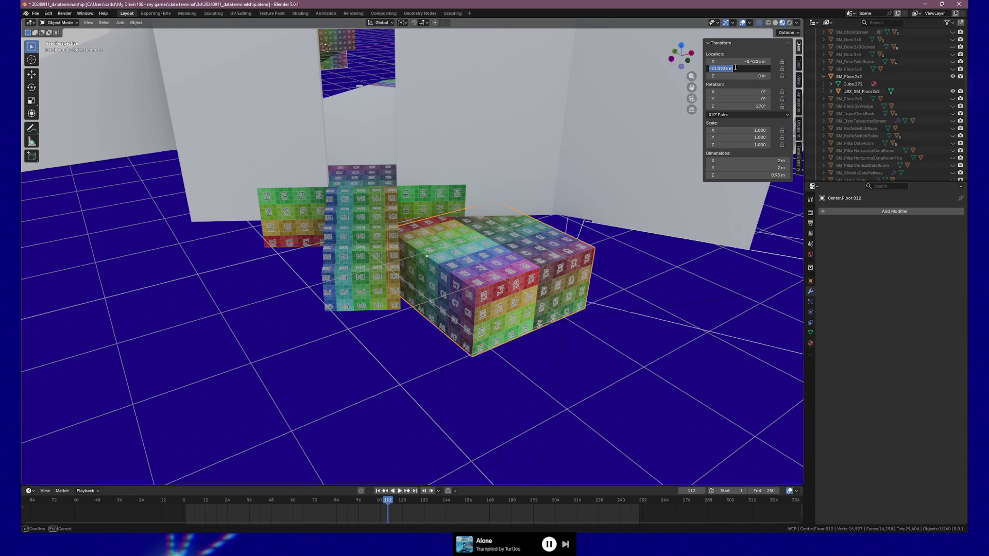
key(Return)
click(421, 159)
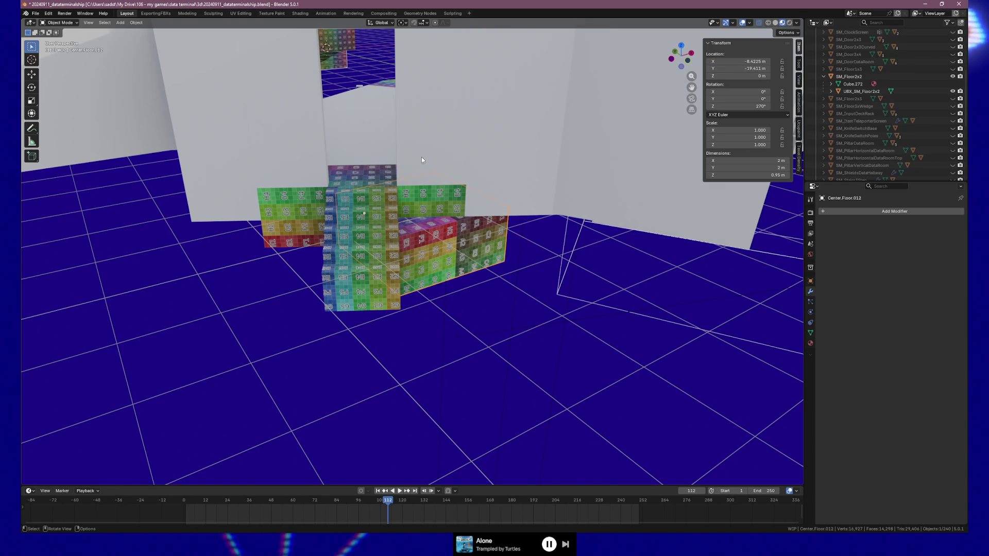
click(732, 76)
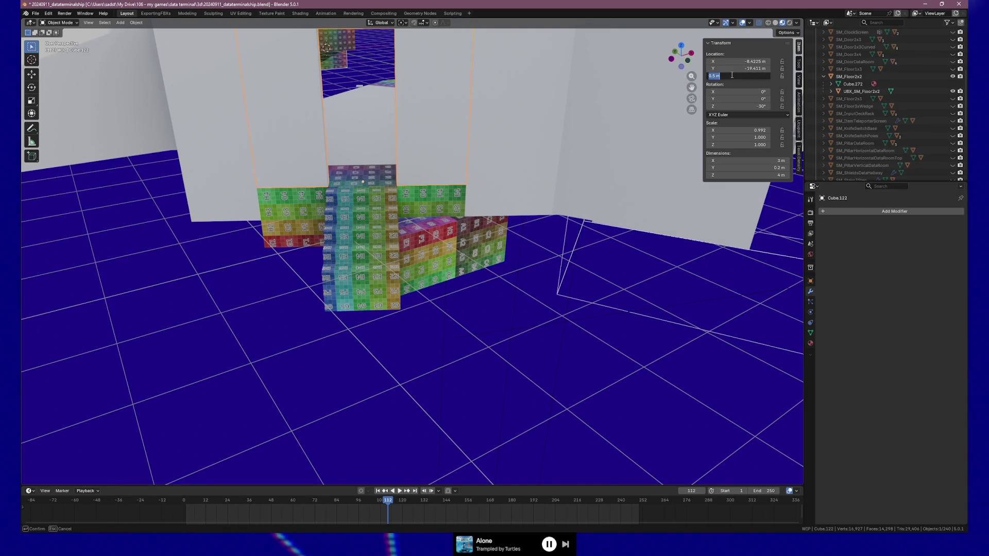
click(437, 239)
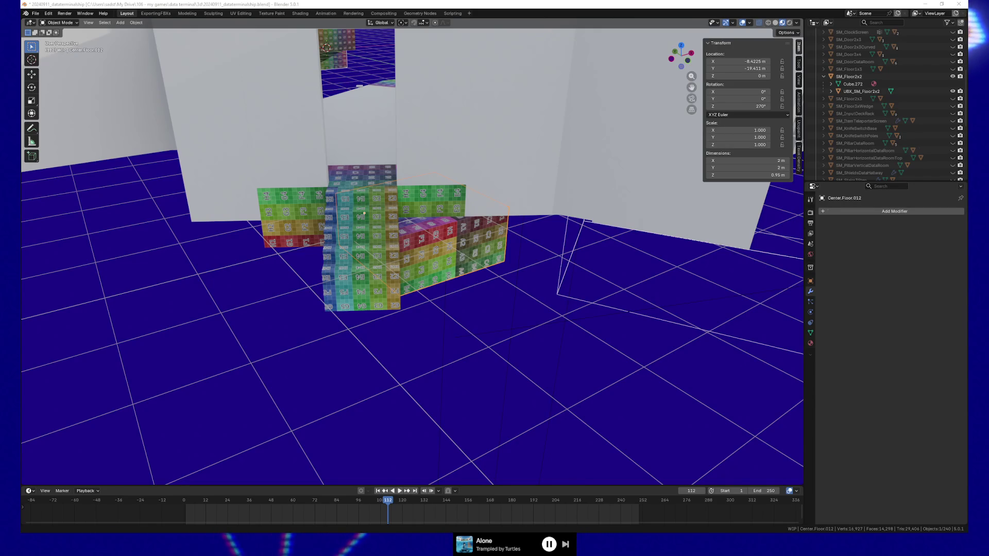
Step: Offset the floor box's Location X by -.6221539, moving it to -9.0447 m
click(759, 62)
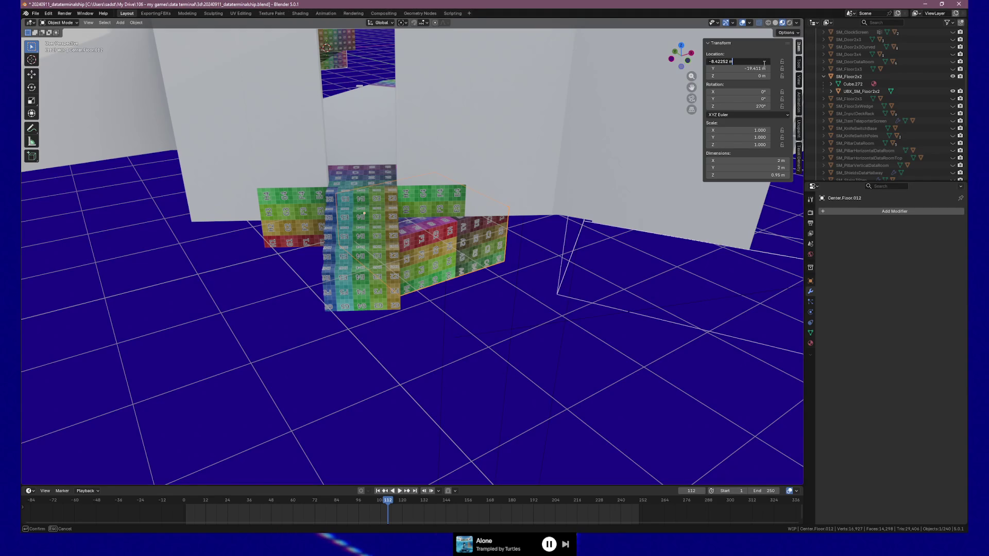
key(BackSpace)
key(BackSpace)
text(-.62215)
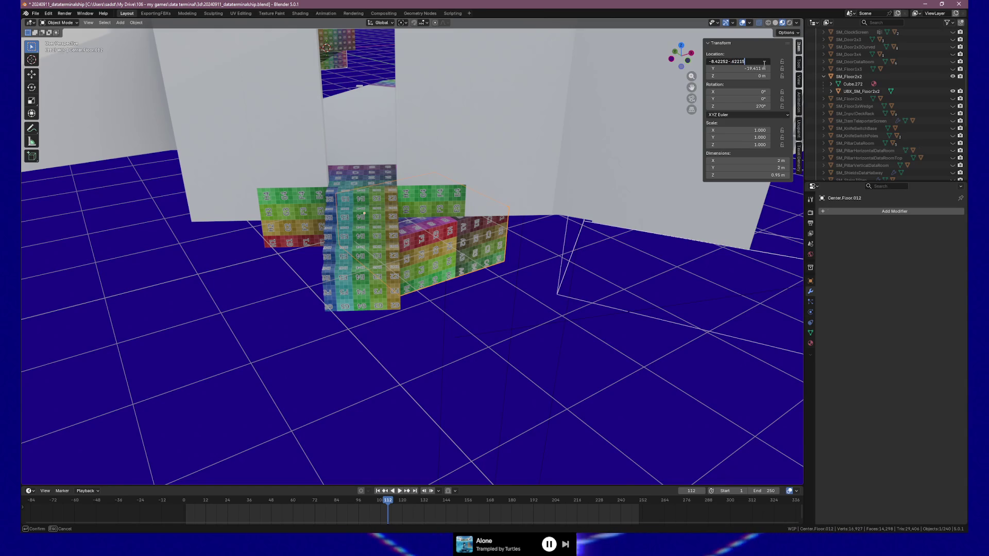
text(39)
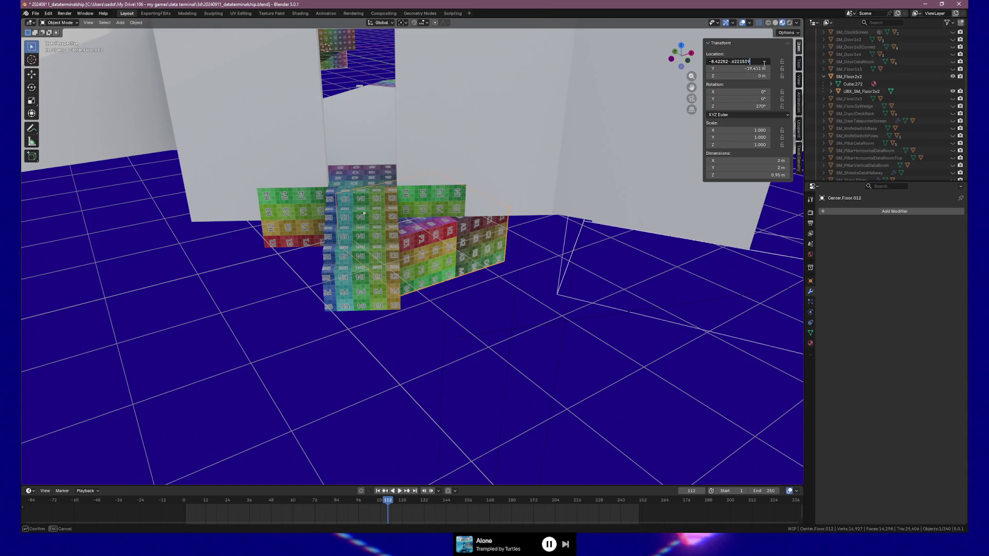
key(Return)
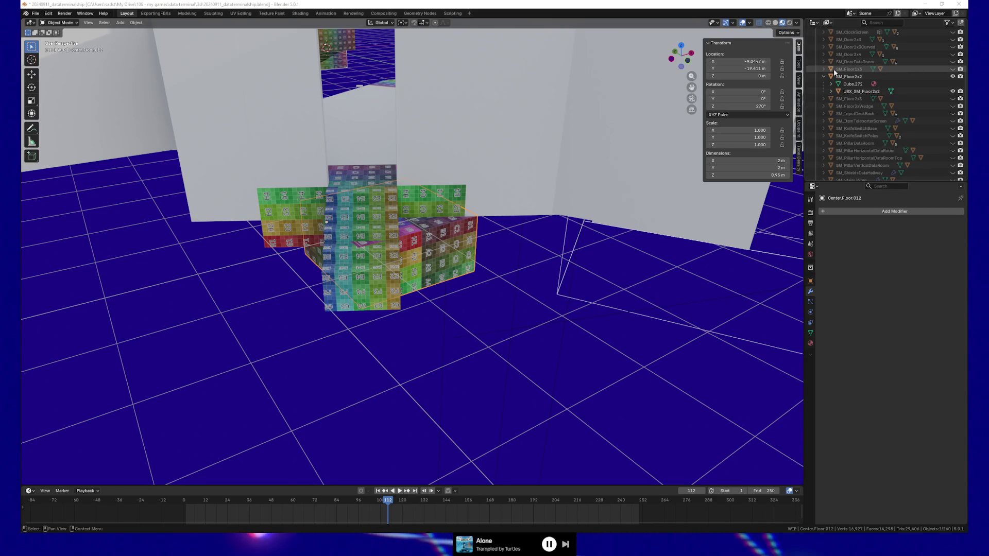
Step: Offset the floor box's Location Y by about -.0206, moving it to -19.431 m
click(744, 68)
key(BackSpace)
key(BackSpace)
text(08-0)
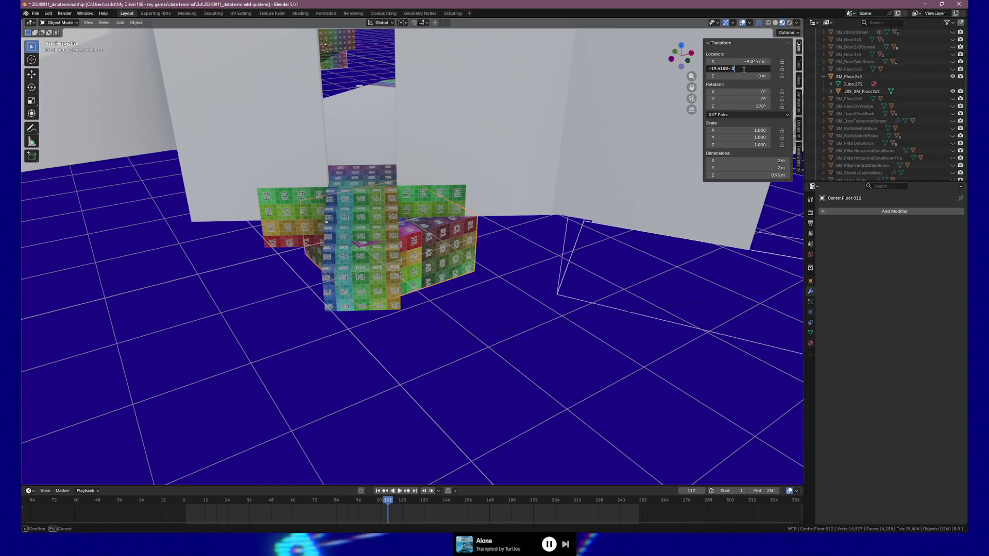
text(.02)
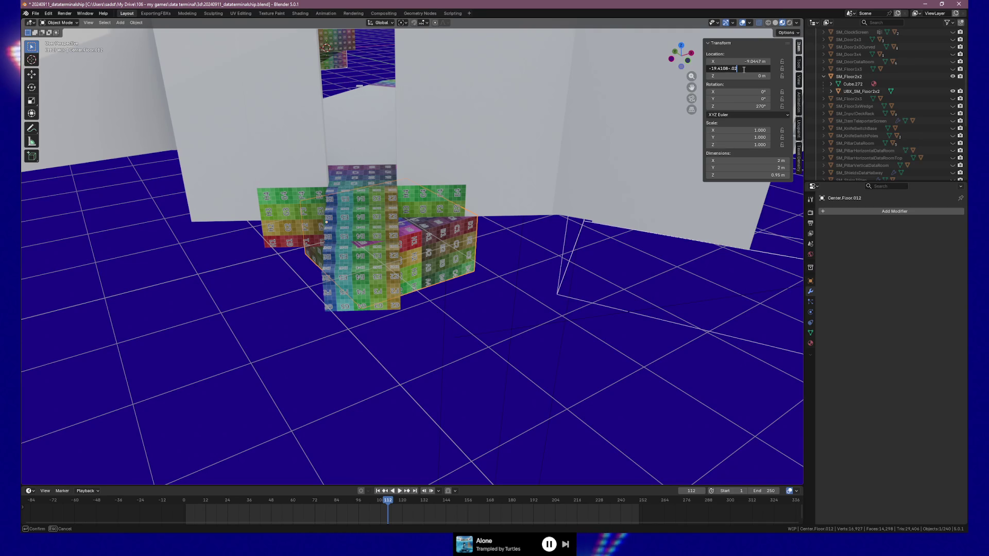
text(06542)
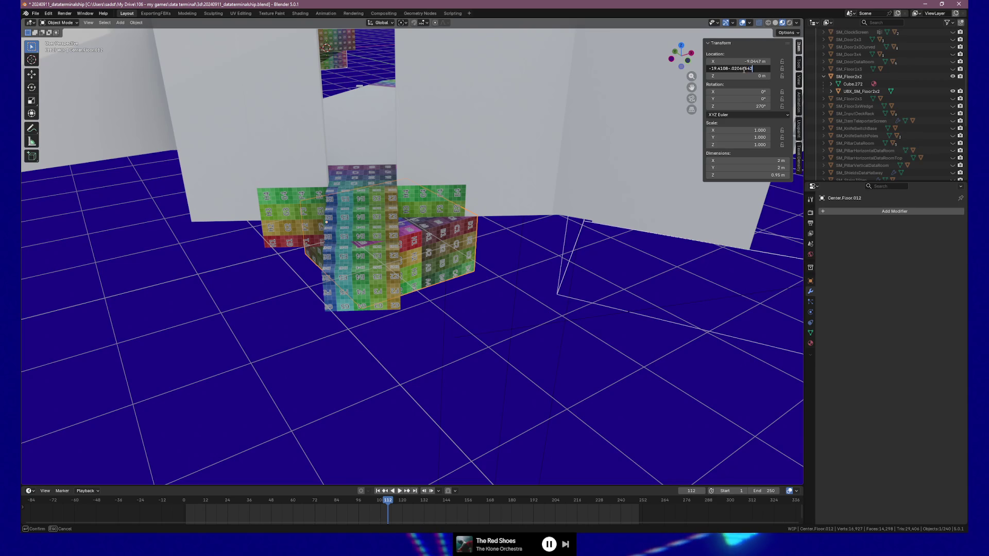
key(Return)
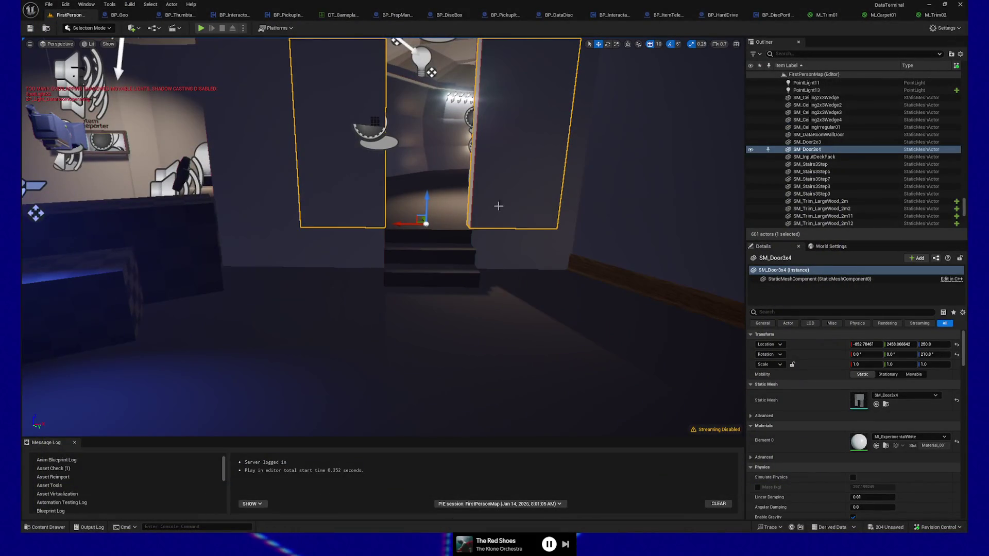
Step: Check floor piece SM_Floor1x3_71 in Unreal, then give Blender's floor box Shade Auto Smooth
click(409, 292)
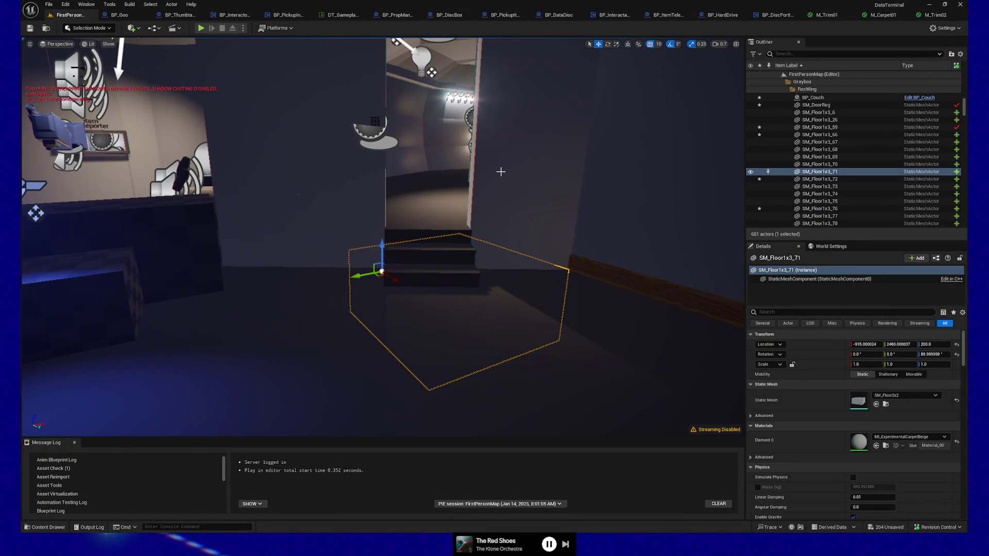
key(ctrl+z)
key(ctrl+z)
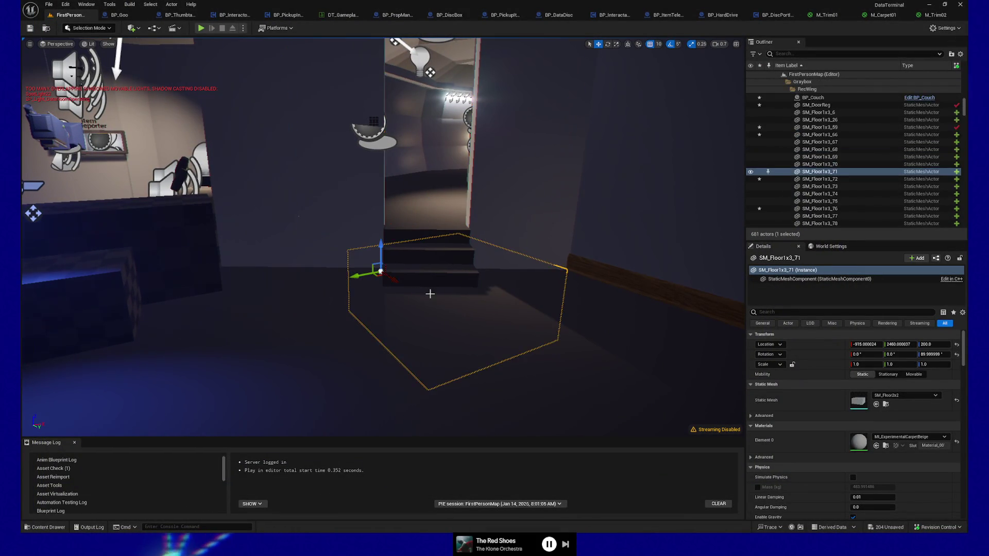
key(alt+Tab)
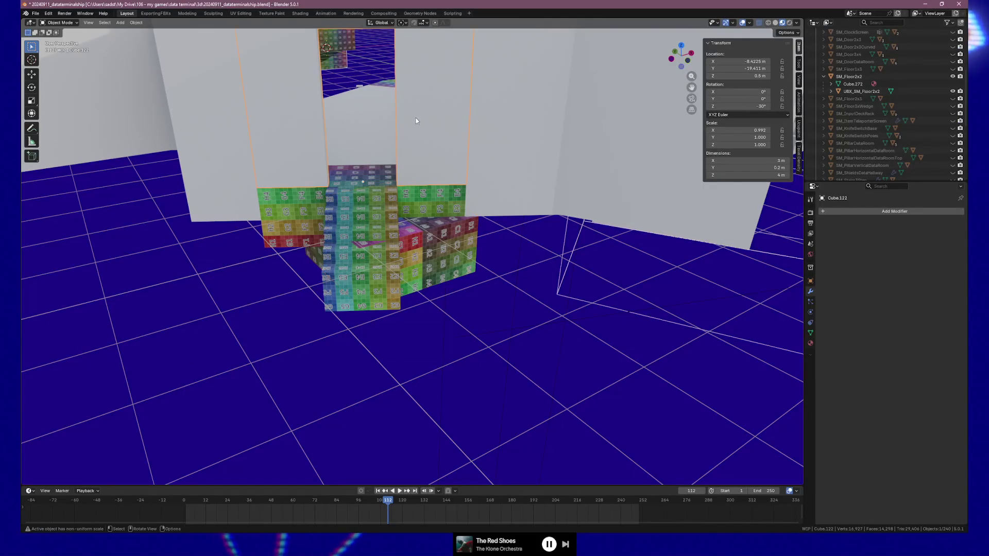
right_click(309, 221)
click(309, 236)
mouse_move(429, 198)
mouse_down()
mouse_move(426, 209)
mouse_move(438, 212)
mouse_move(383, 247)
mouse_move(383, 278)
mouse_move(383, 237)
mouse_move(416, 237)
mouse_move(404, 240)
mouse_up()
Step: Compare the stairs with SM_Floor1x3_75 and SM_Floor1x3_71, then reapply auto smooth to the floor box
key(alt+Tab)
click(387, 177)
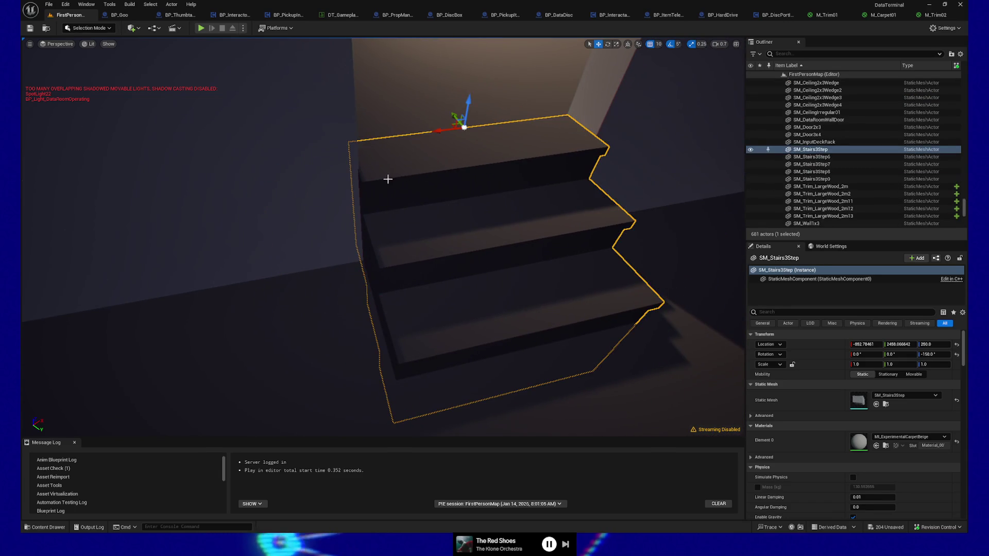
click(366, 287)
click(382, 270)
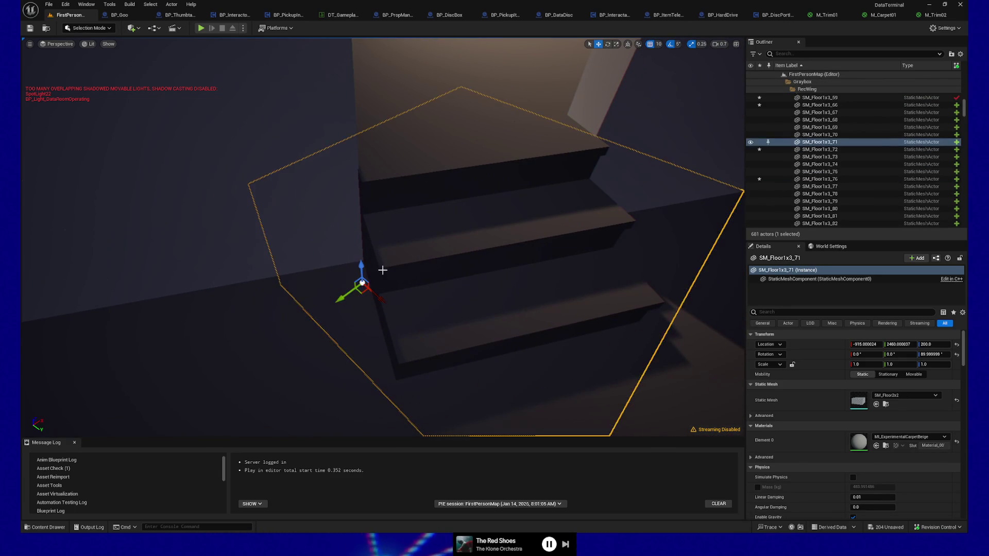
key(alt+Tab)
right_click(334, 271)
click(340, 276)
scroll(416, 235, up, 5)
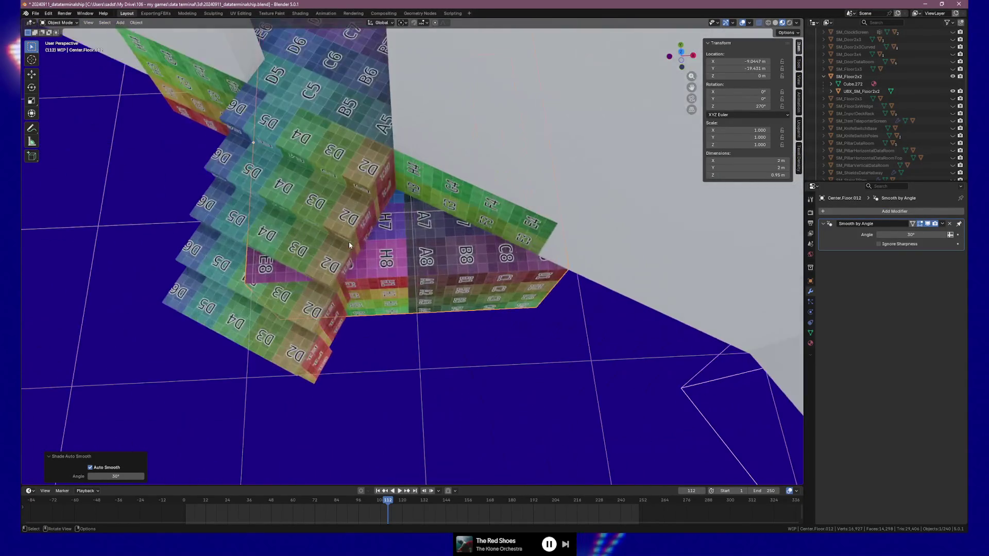
scroll(364, 232, up, 3)
drag(427, 220, 419, 217)
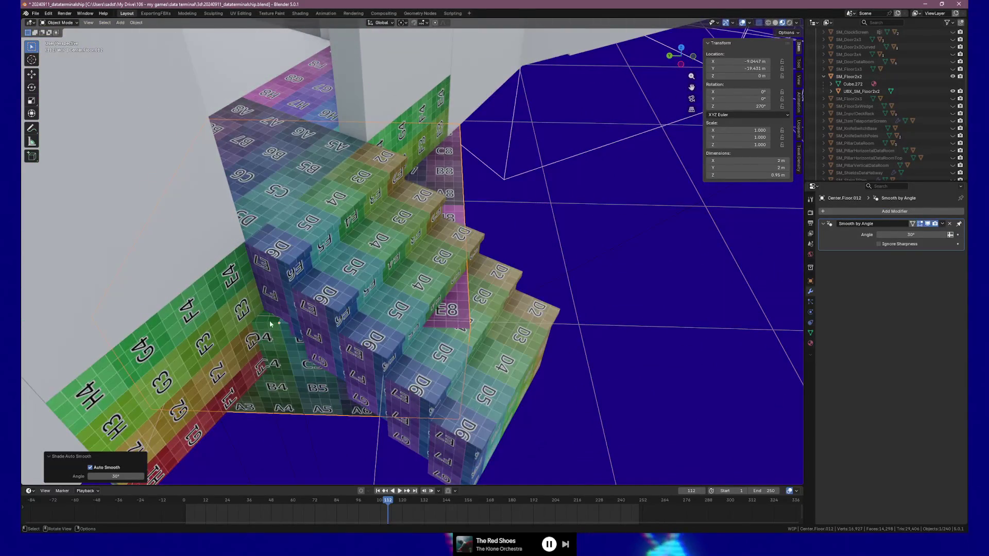
mouse_move(271, 325)
mouse_down()
mouse_move(409, 265)
mouse_move(337, 273)
mouse_up()
scroll(335, 271, down, 5)
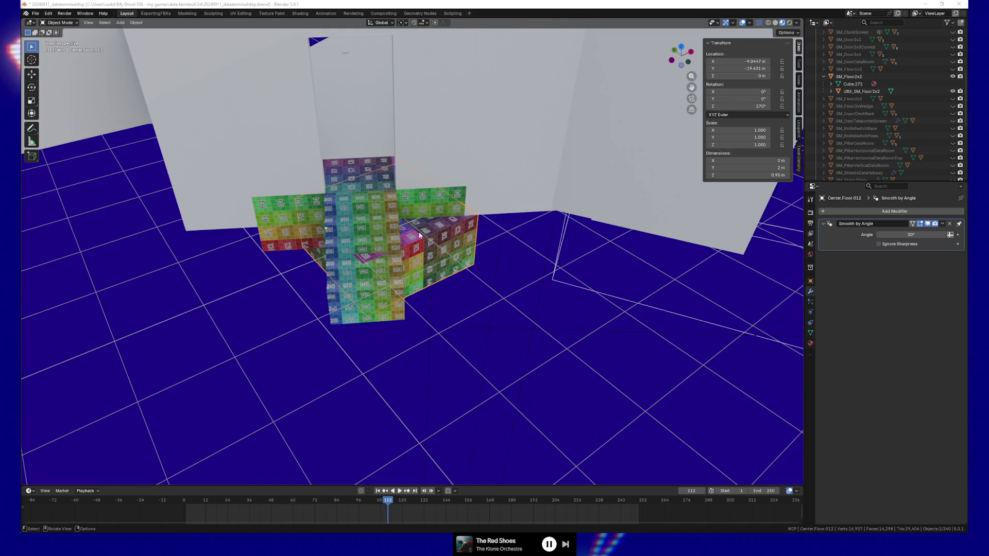
click(389, 251)
drag(285, 275, 314, 274)
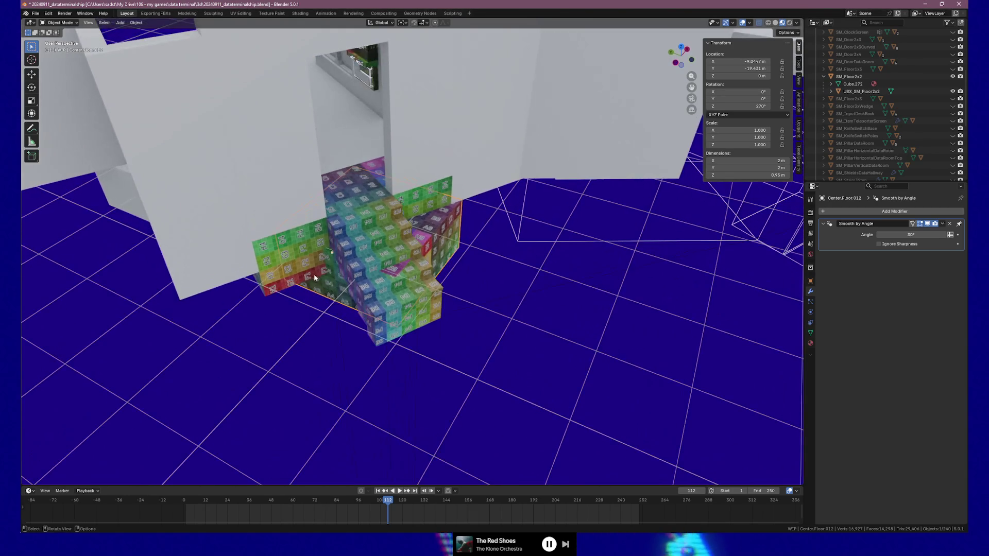
click(402, 23)
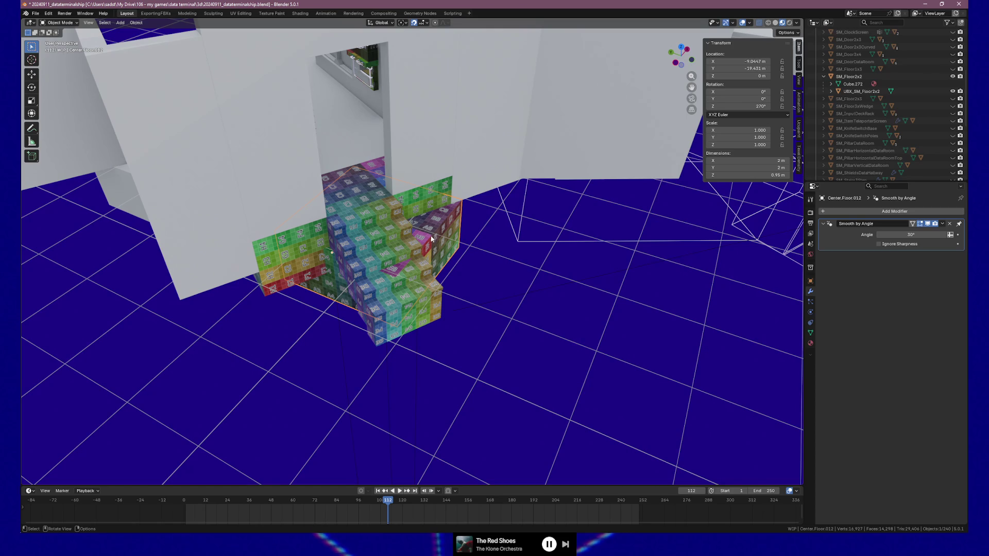
Step: Paste a floor piece, move it 2 m along −Y, and duplicate it 2 m further
key(ctrl+v)
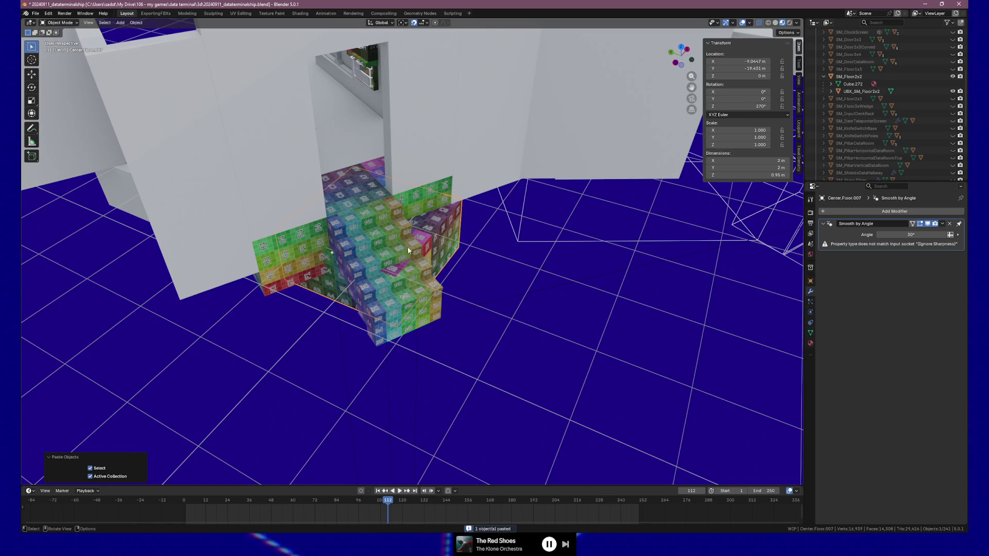
key(g)
click(596, 265)
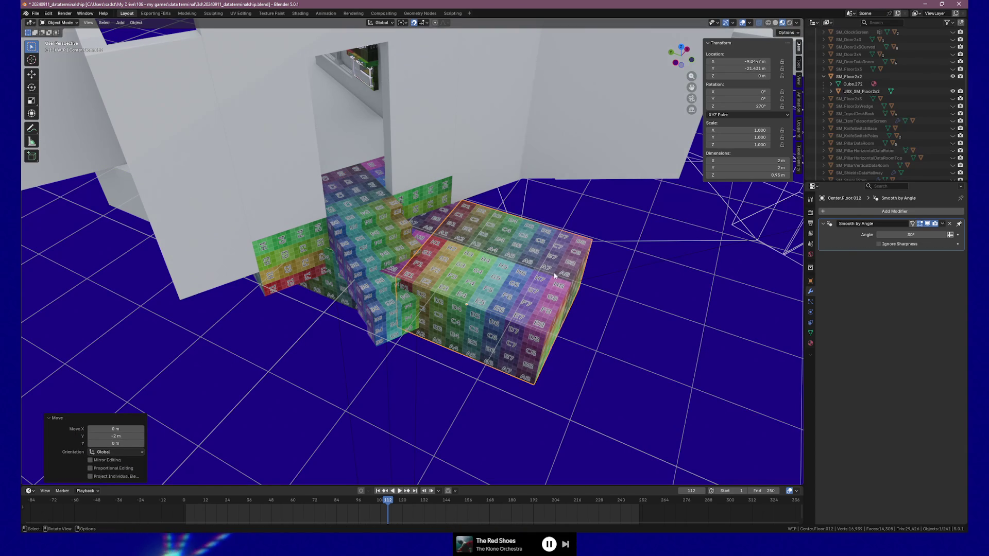
key(shift+d)
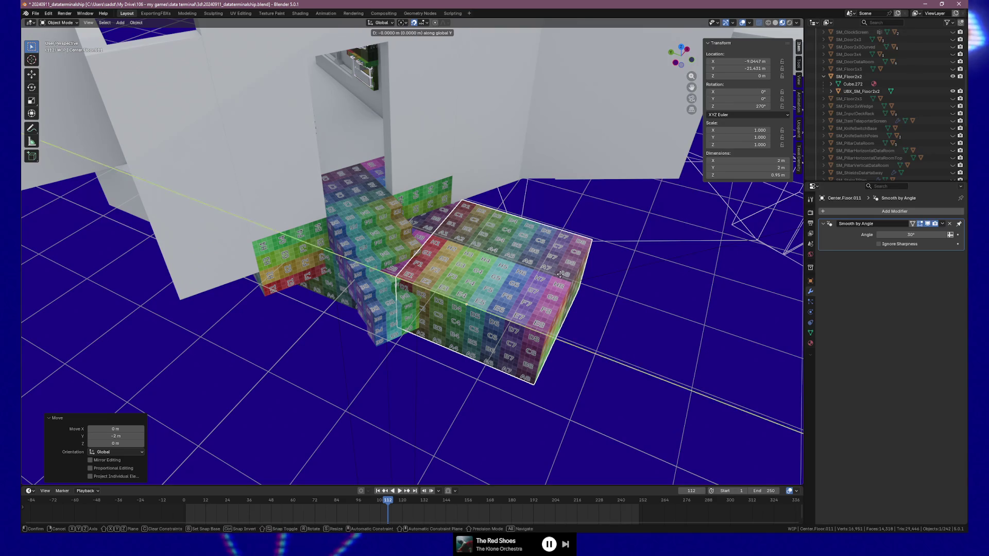
click(639, 318)
mouse_move(639, 318)
mouse_down()
mouse_move(592, 309)
mouse_move(538, 317)
mouse_move(567, 319)
mouse_up()
Step: In Unreal, check floor pieces SM_Floor1x3_6 and SM_Floor1x3_72 over the stairs
key(alt+Tab)
click(608, 278)
drag(608, 278, 665, 237)
click(654, 228)
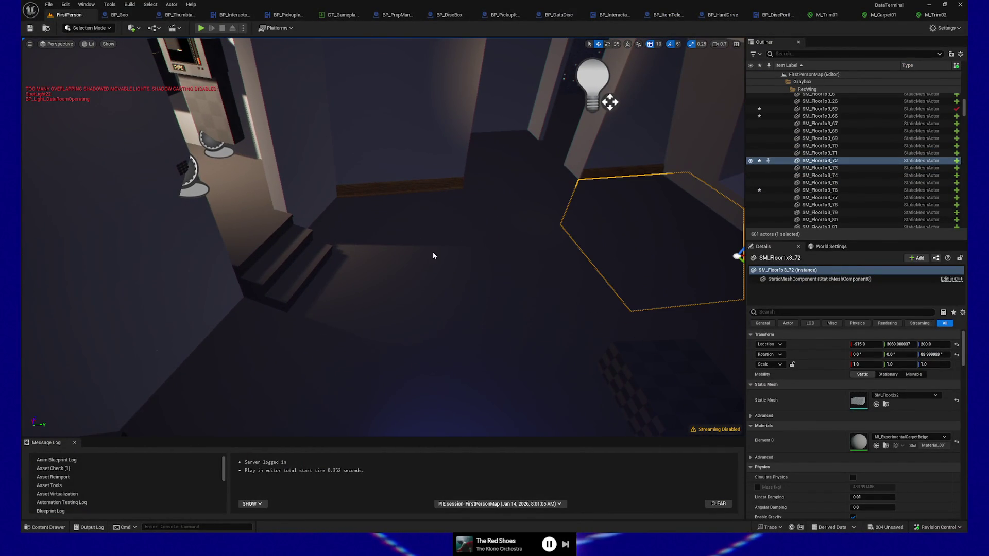
key(alt+Tab)
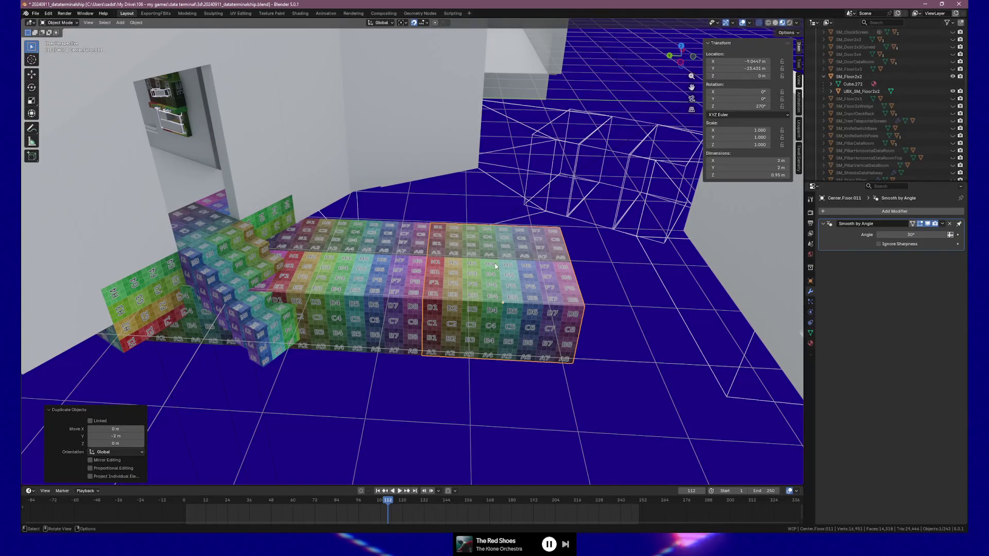
Step: Duplicate the floor tile and place the copy 2 m along the Y axis
key(shift+d)
key(y)
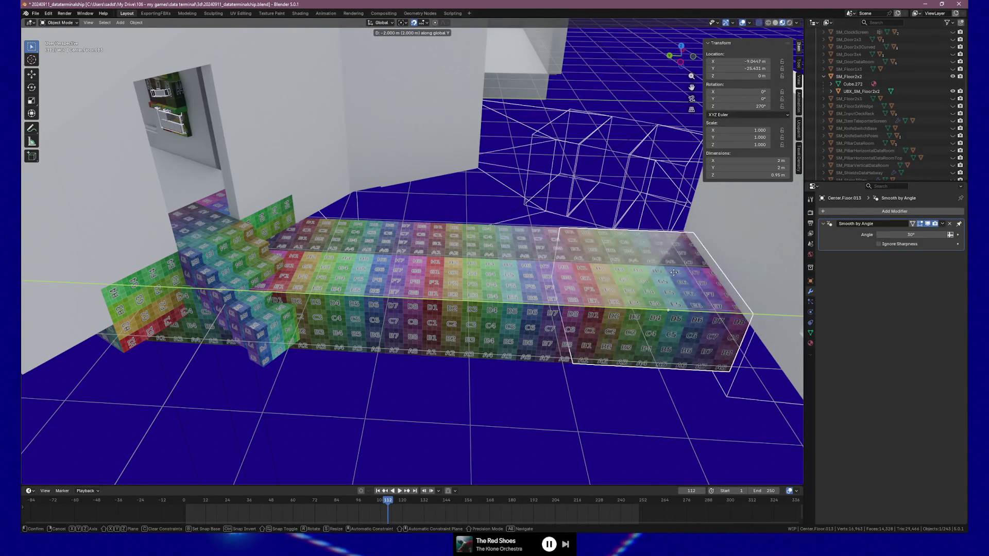
click(674, 272)
right_click(639, 289)
mouse_move(675, 283)
mouse_down()
mouse_move(717, 270)
mouse_move(595, 291)
mouse_move(646, 291)
mouse_move(632, 290)
mouse_up()
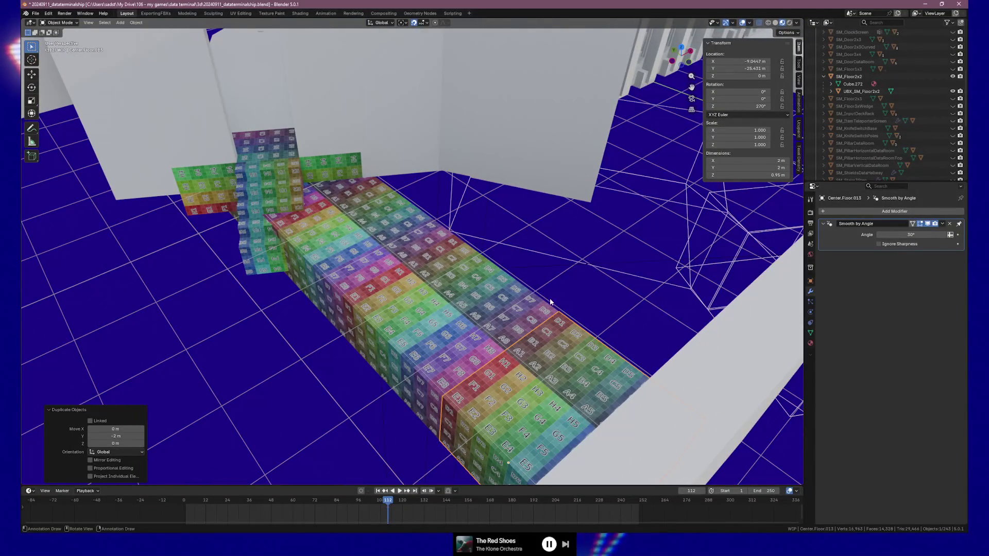
Step: In Unreal, inspect the blue-lit room's floor pieces SM_Floor1x3_74 and SM_Floor1x3_82
key(alt+Tab)
mouse_move(587, 287)
mouse_down()
mouse_move(546, 330)
mouse_move(480, 330)
mouse_up()
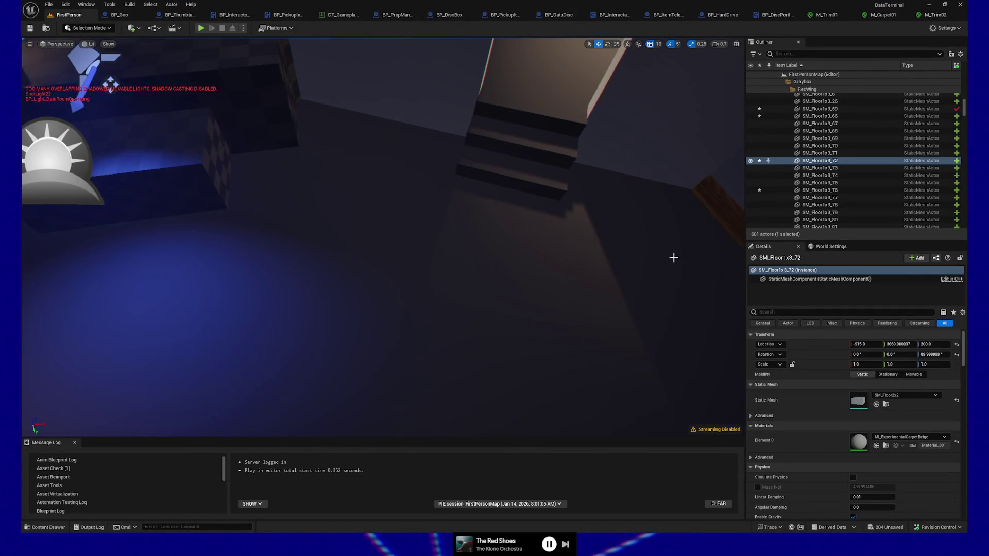
click(574, 267)
click(493, 311)
key(f)
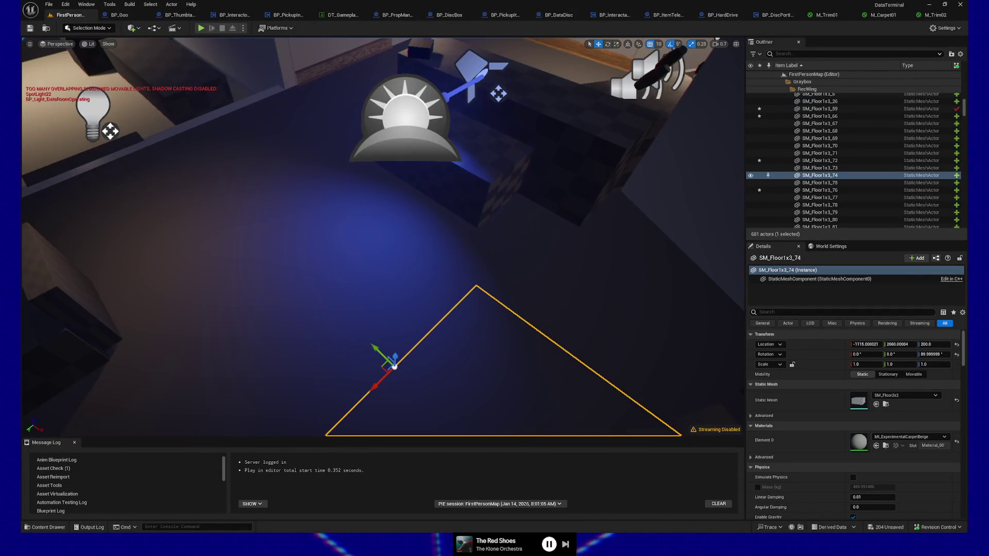
click(267, 196)
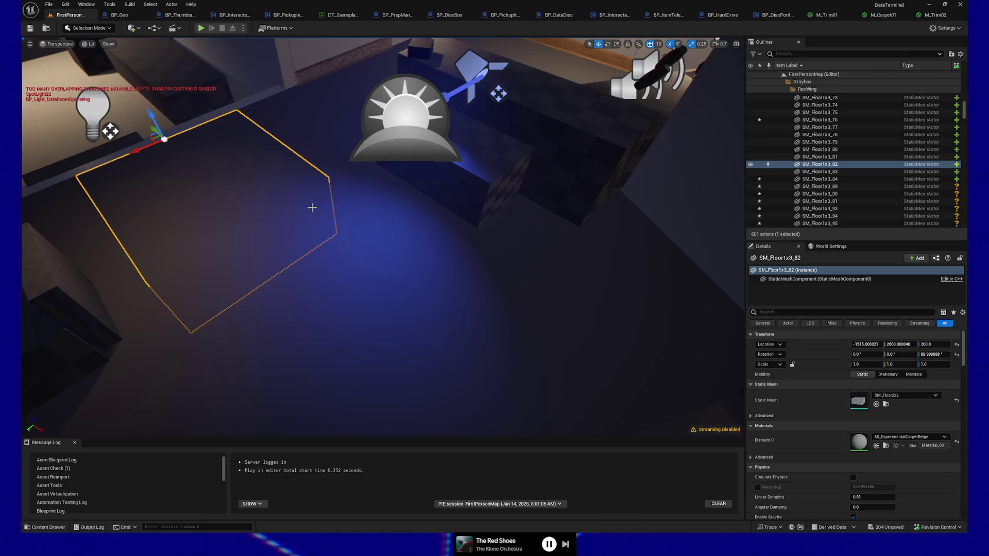
key(alt+Tab)
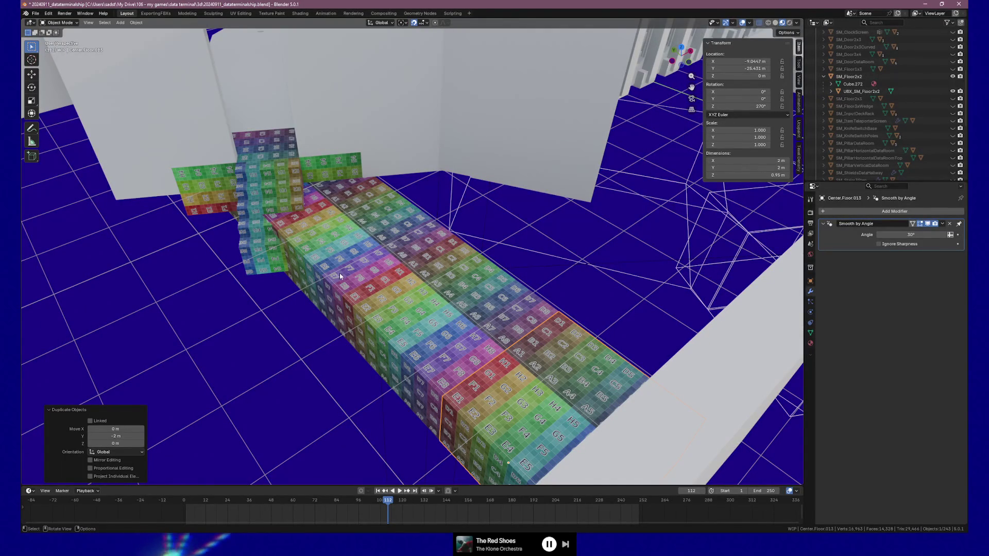
Step: Select a row of four floor tiles from Center.Floor.007, paste copies, and move them 2 m along X
click(318, 190)
shift+click(360, 222)
shift+click(413, 355)
shift+click(552, 352)
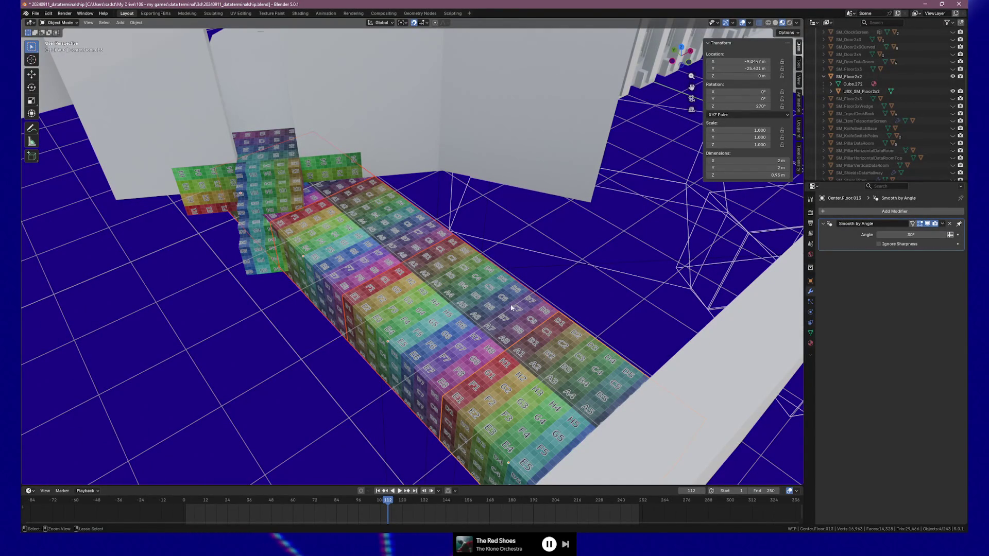
key(ctrl+v)
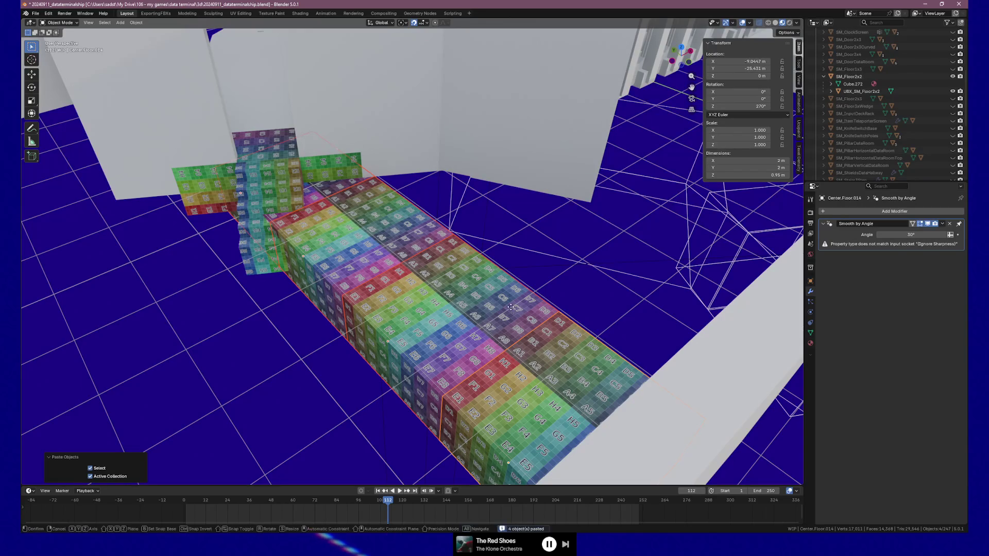
key(g)
key(y)
key(x)
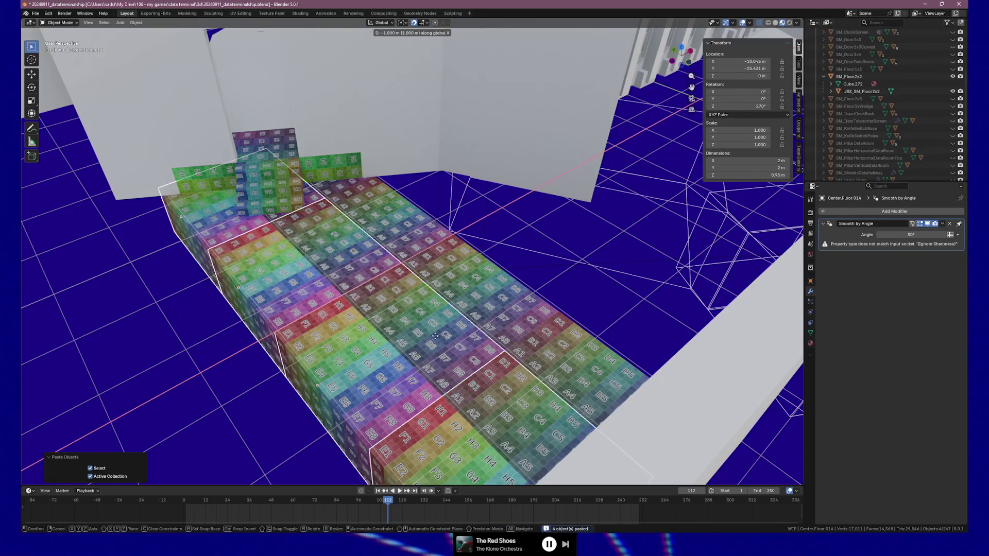
click(390, 359)
drag(390, 359, 437, 322)
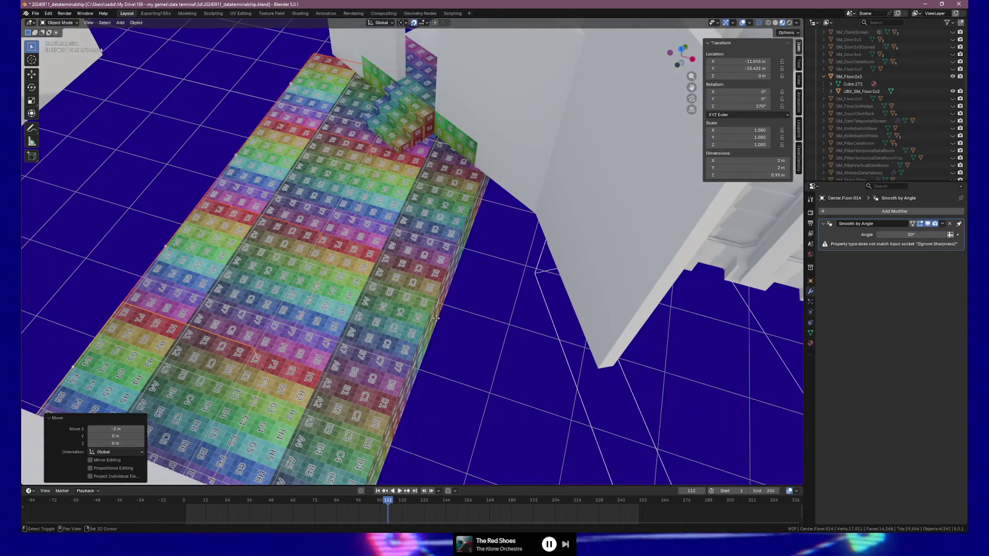
Step: Duplicate the tile row twice more, each copy 2 m further along X
key(shift+d)
key(x)
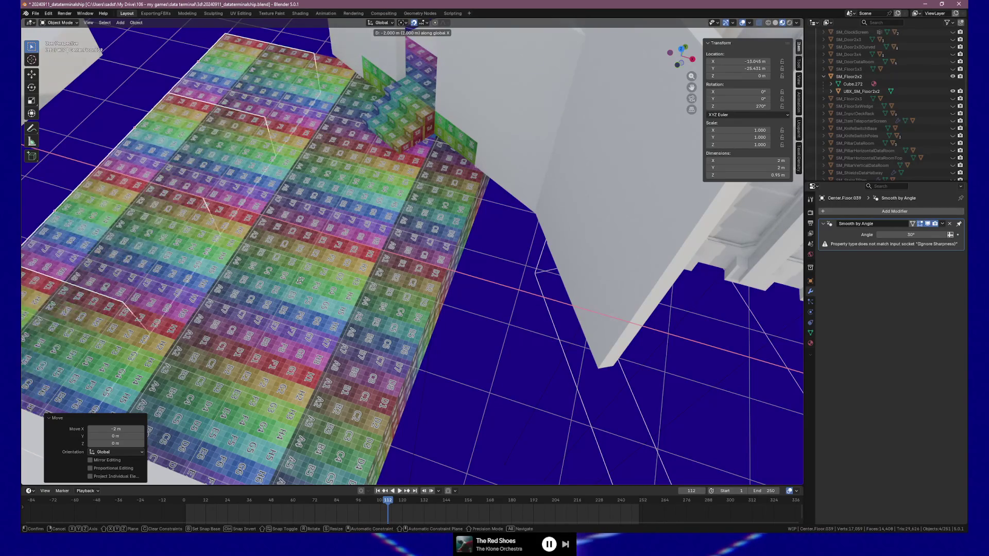
click(299, 279)
mouse_move(299, 278)
mouse_down()
mouse_move(620, 345)
mouse_move(613, 368)
mouse_up()
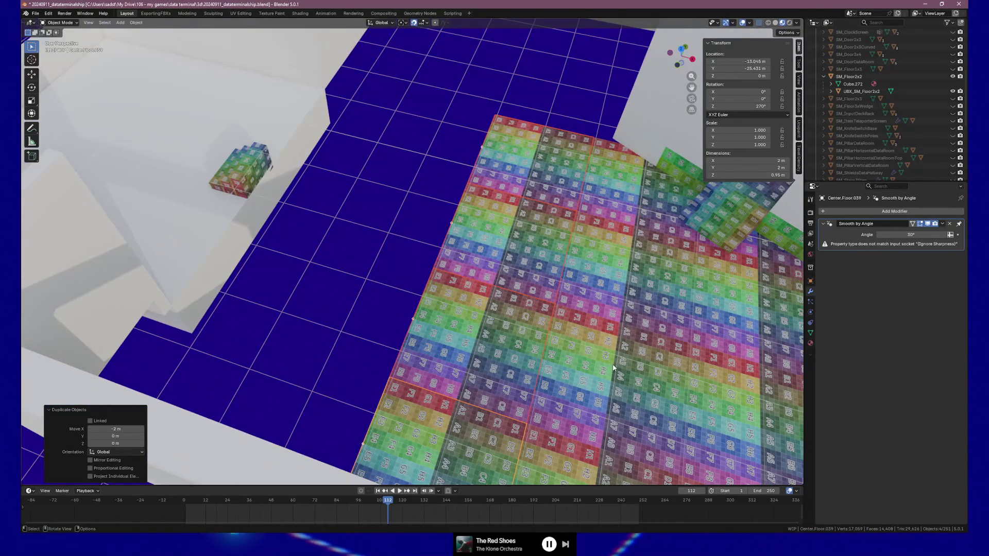
key(shift+d)
key(x)
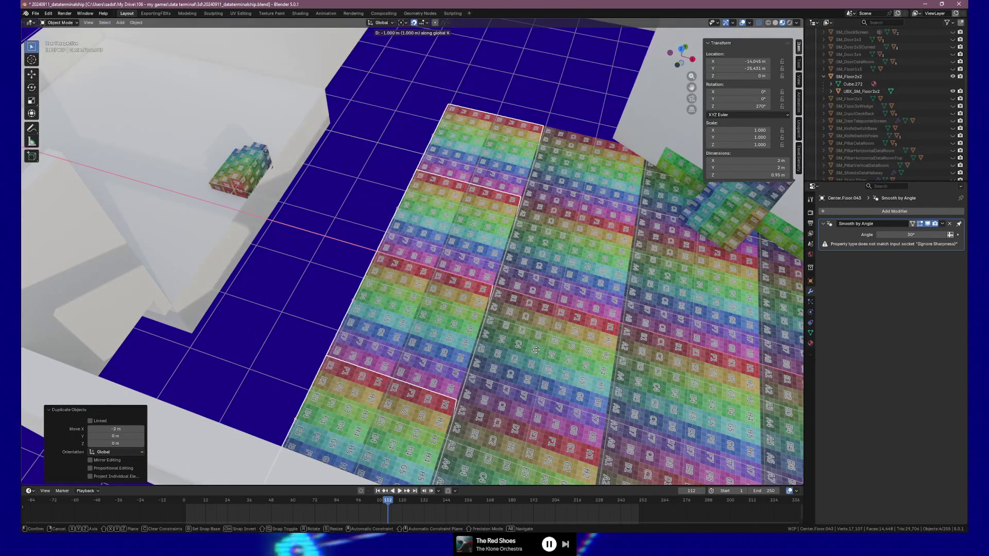
click(490, 339)
right_click(490, 339)
key(Escape)
mouse_move(608, 273)
mouse_down()
mouse_move(680, 224)
mouse_move(26, 249)
mouse_up()
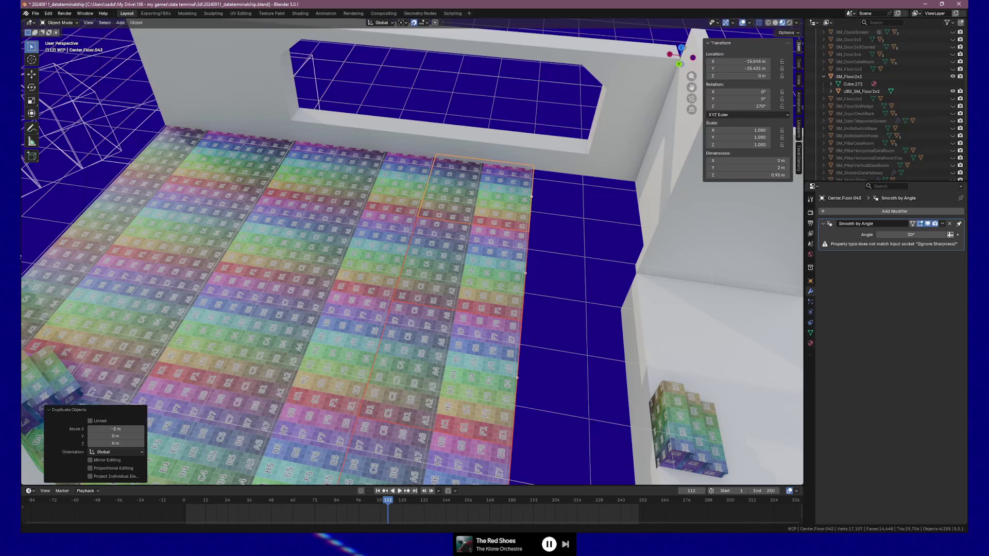
Step: Select floor tile Center.Floor.033, then move the Unreal camera through the level
mouse_move(498, 230)
mouse_down()
mouse_move(304, 222)
mouse_move(500, 242)
mouse_up()
click(319, 228)
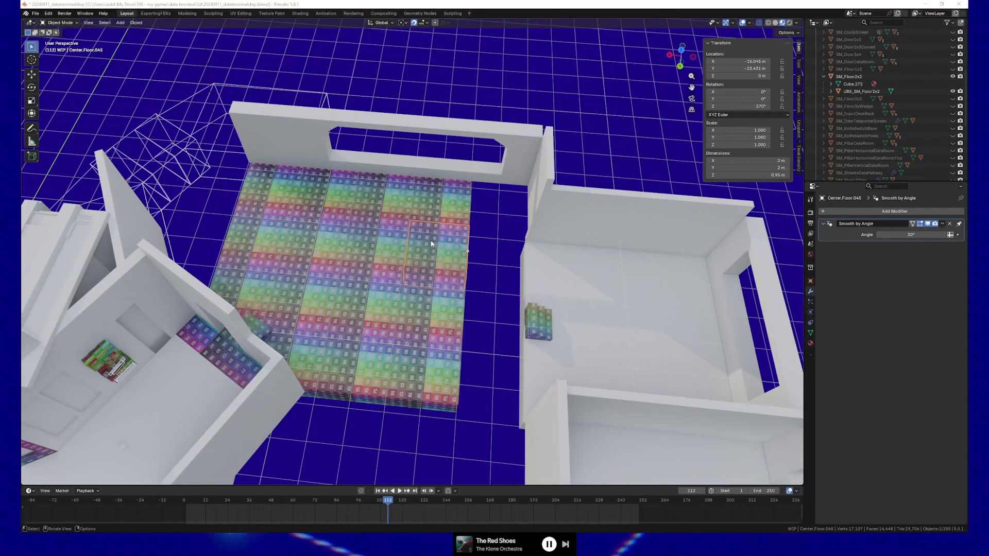
key(alt+Tab)
mouse_move(372, 240)
mouse_down()
mouse_move(393, 249)
mouse_move(392, 263)
mouse_move(384, 242)
mouse_move(417, 251)
mouse_up()
Step: In Unreal, check floor pieces SM_Floor1x3_74, _82 and _75 while flying across the room
click(389, 264)
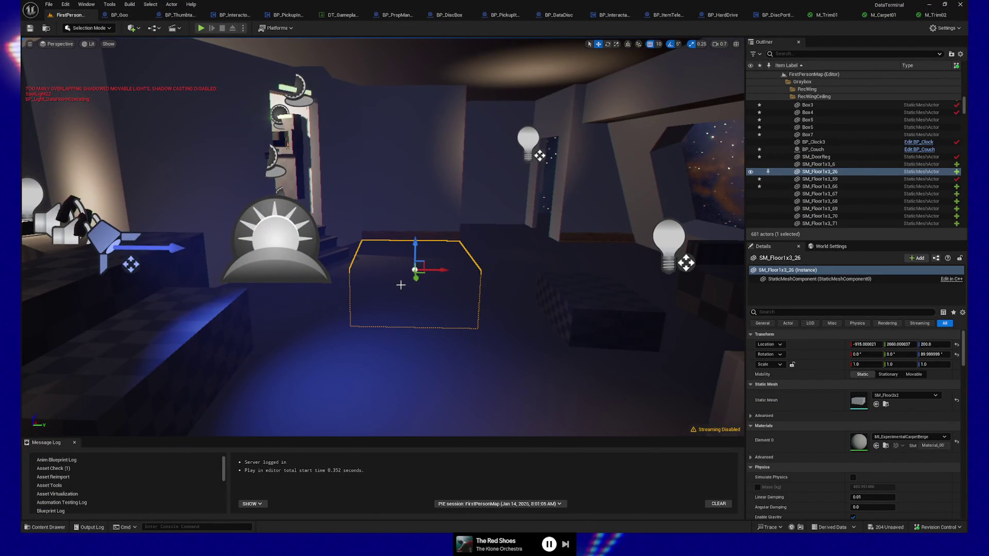
click(424, 330)
mouse_move(424, 329)
mouse_down()
mouse_move(427, 322)
mouse_move(446, 369)
mouse_up()
click(520, 341)
scroll(519, 341, down, 6)
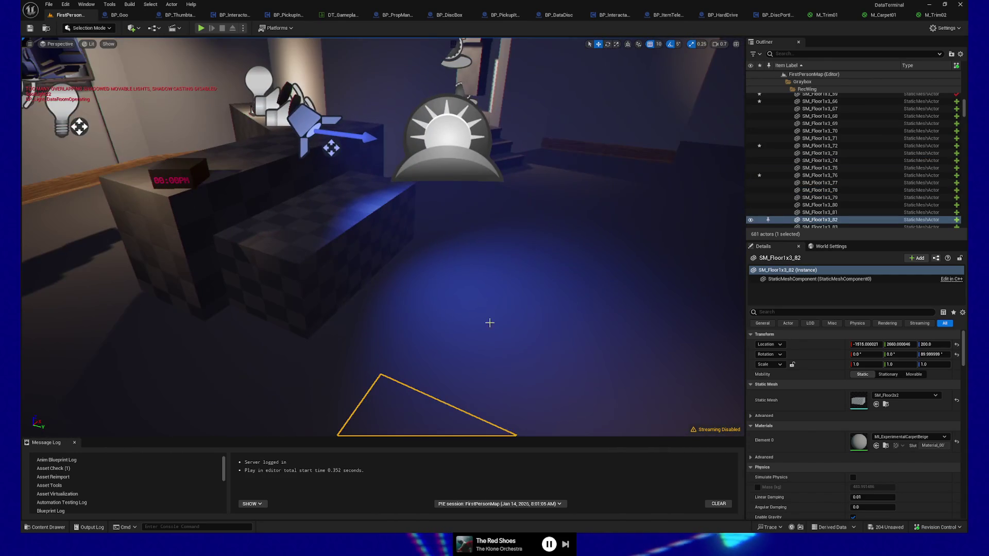
click(439, 215)
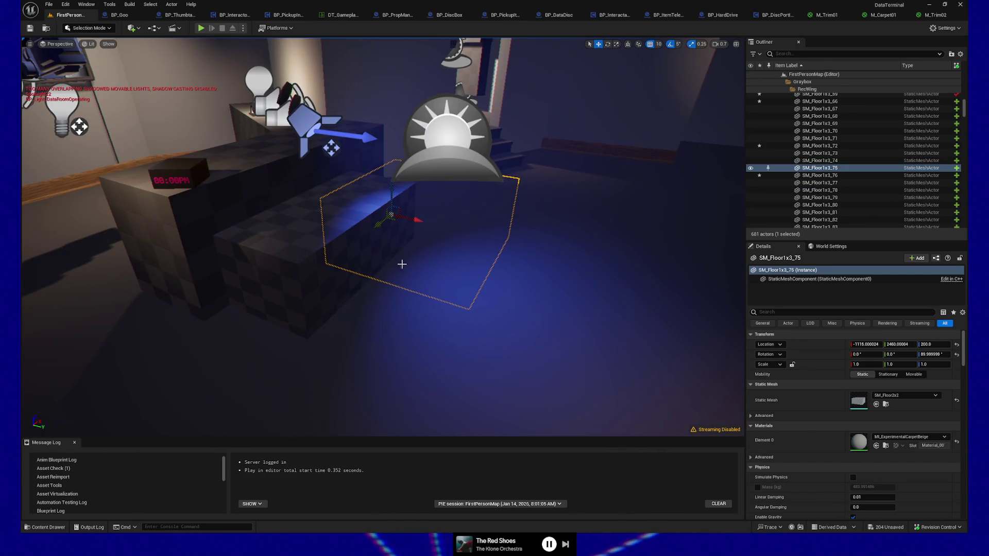
Step: Check SM_Floor1x3_79, _83 (framed), _91 and _95, then return to Blender's Center.Floor.038
click(391, 276)
click(189, 388)
key(f)
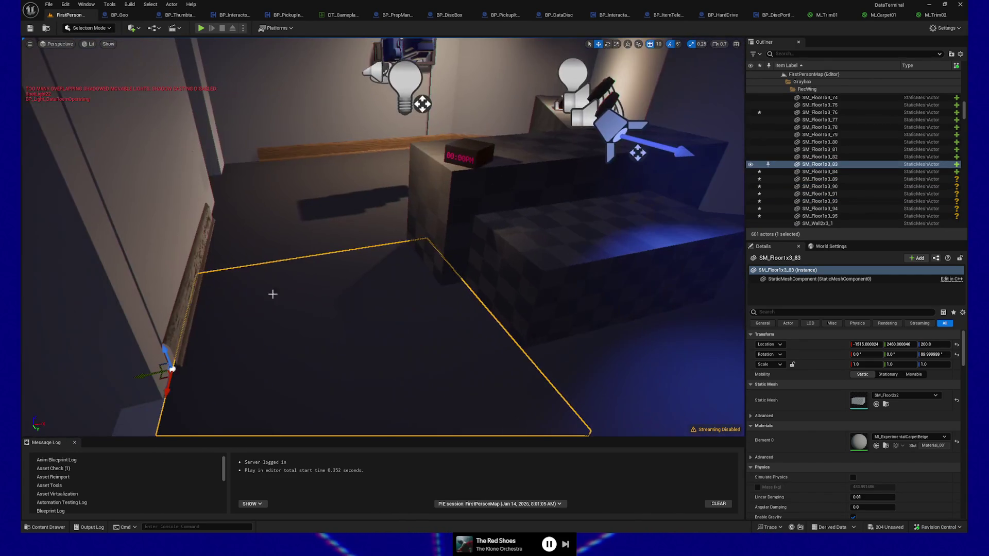
click(277, 225)
click(274, 165)
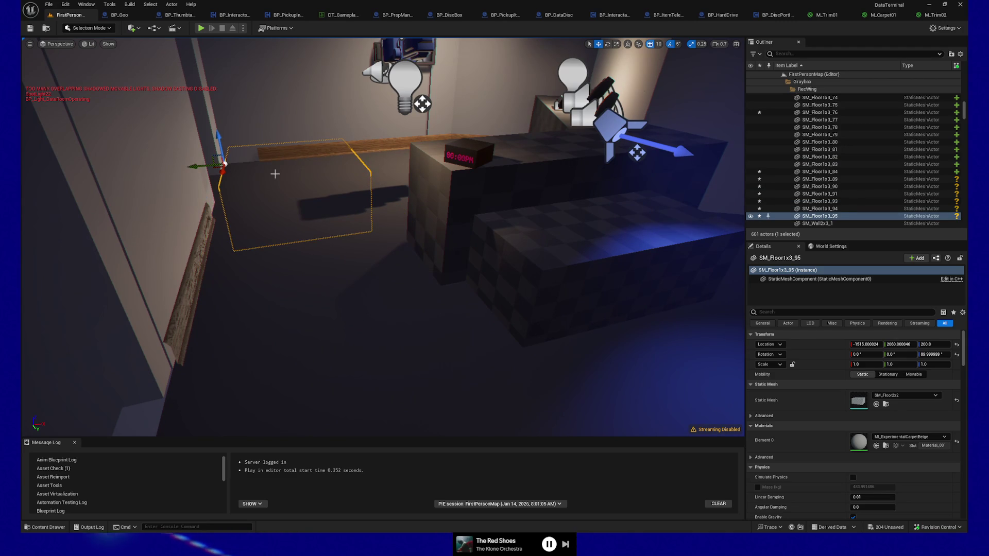
key(alt+Tab)
click(369, 376)
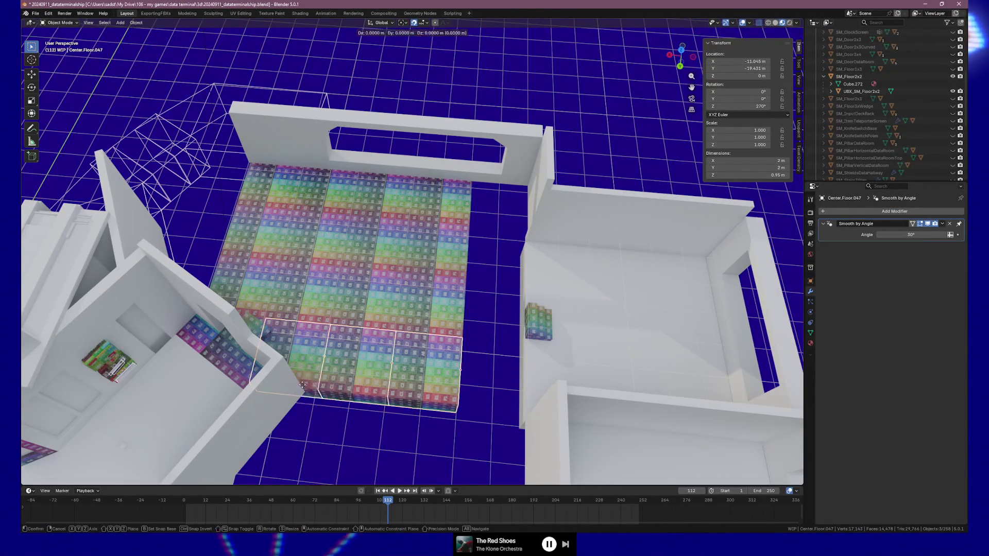
Step: Add more floor tile rows 2 m along Y and give them auto smooth shading
key(shift+d)
right_click(421, 325)
key(ctrl+z)
drag(369, 323, 369, 323)
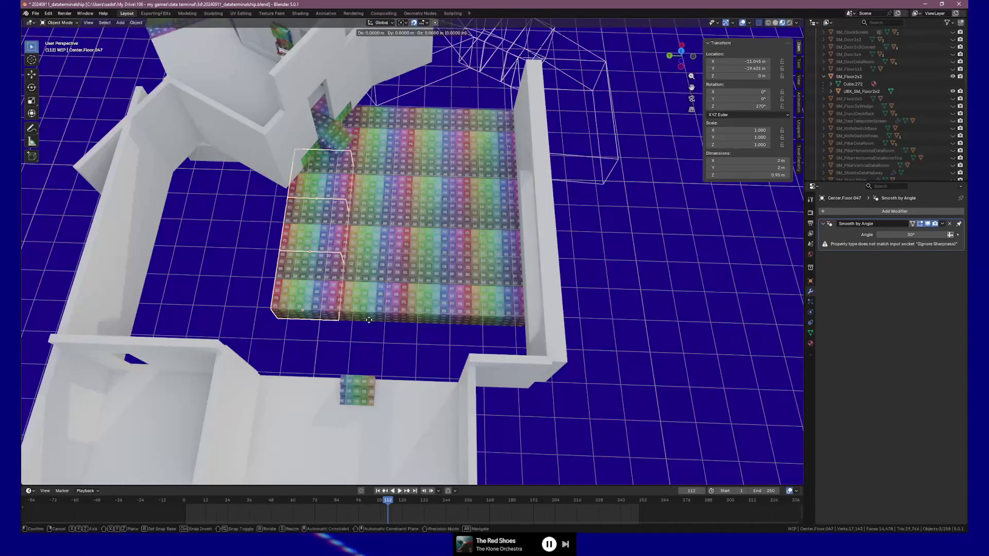
key(shift+d)
click(303, 316)
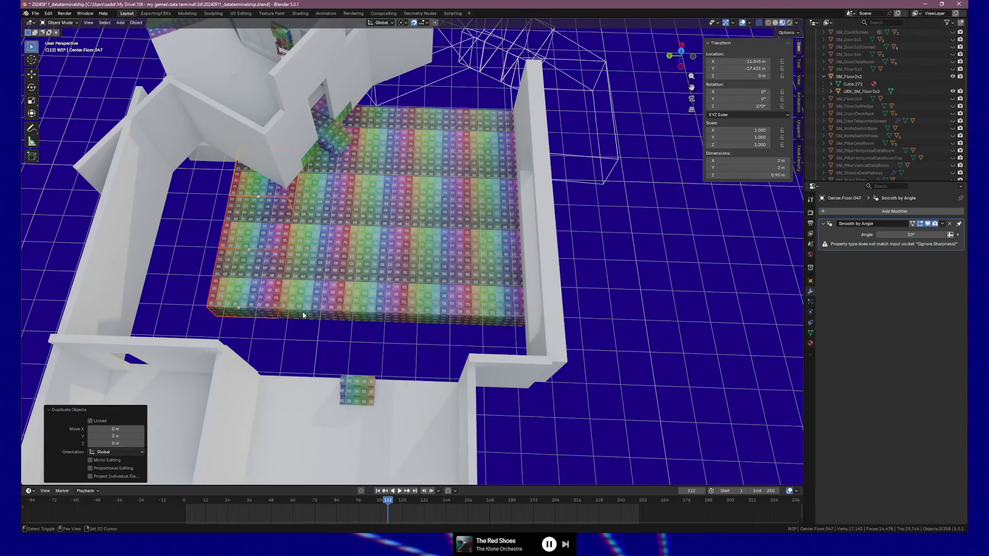
key(shift+d)
click(244, 262)
right_click(244, 261)
click(227, 250)
mouse_move(227, 250)
mouse_down()
mouse_move(298, 181)
mouse_move(309, 194)
mouse_up()
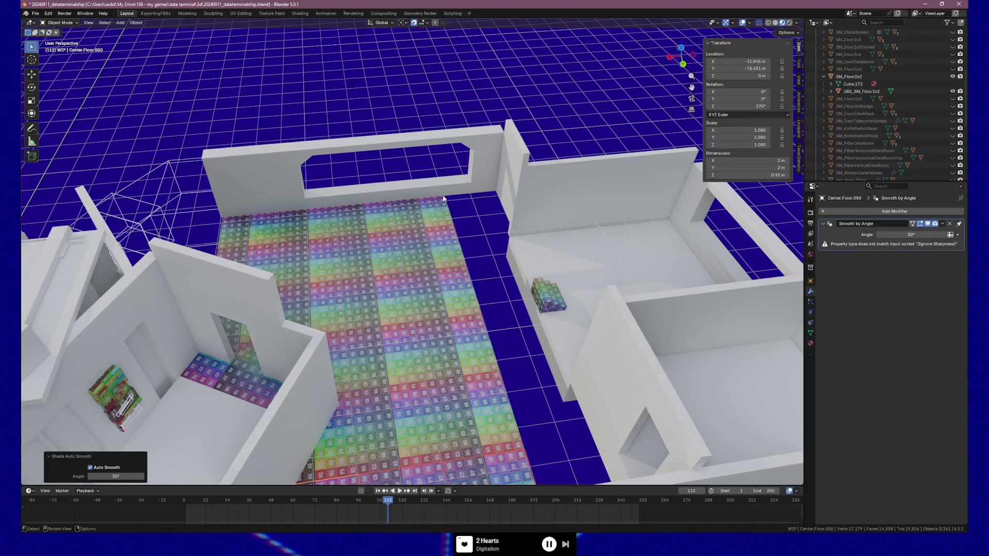
Step: Duplicate floor tile Center.Floor.013 2 m along X
drag(468, 200, 722, 216)
mouse_move(453, 221)
mouse_down()
mouse_move(376, 223)
mouse_move(453, 142)
mouse_up()
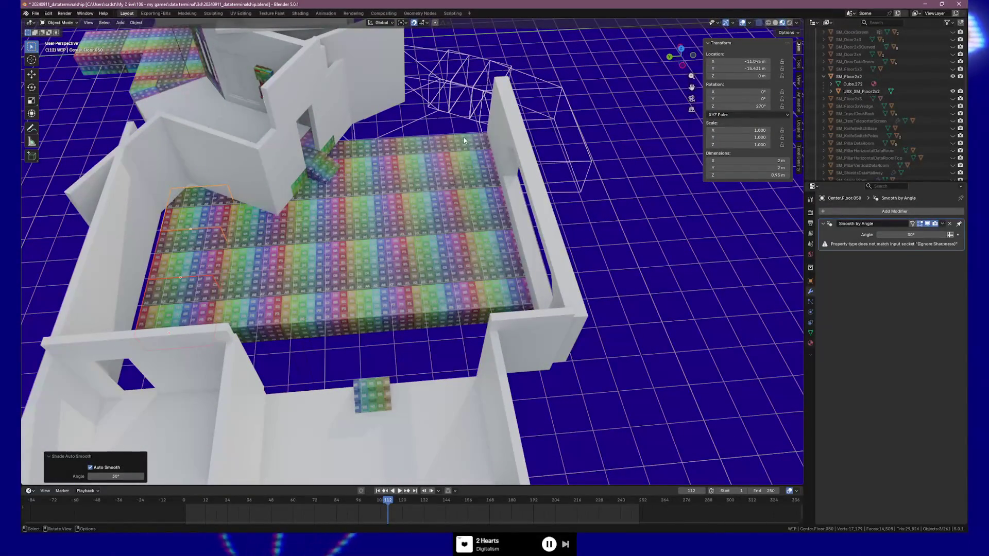
click(441, 146)
key(shift+d)
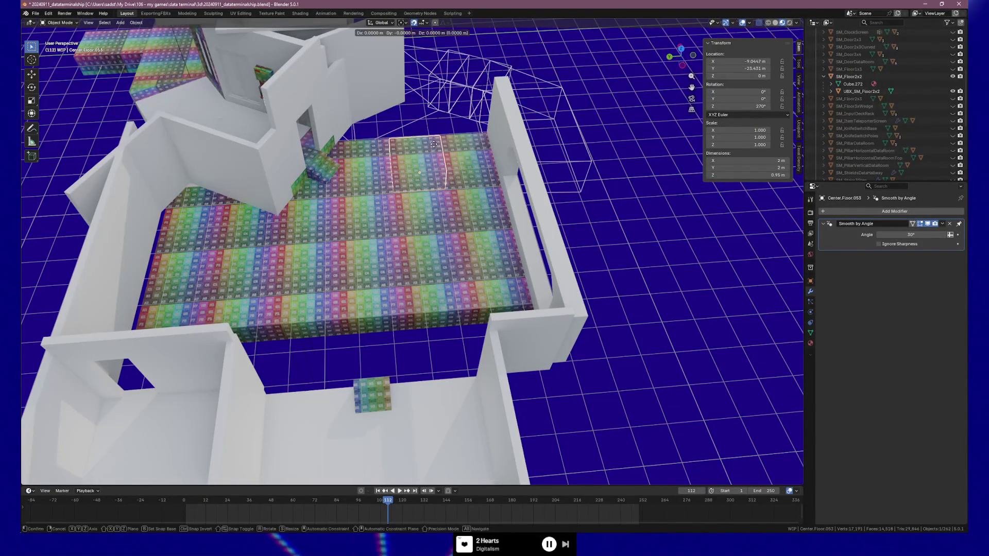
key(x)
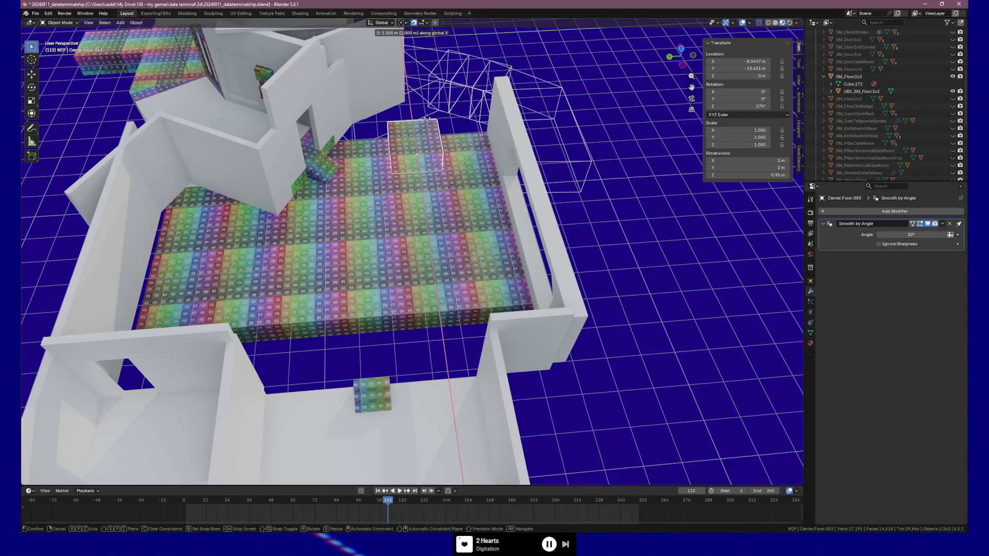
click(477, 95)
right_click(477, 96)
Step: Delete the stray duplicate beside the staircase
drag(479, 71, 613, 200)
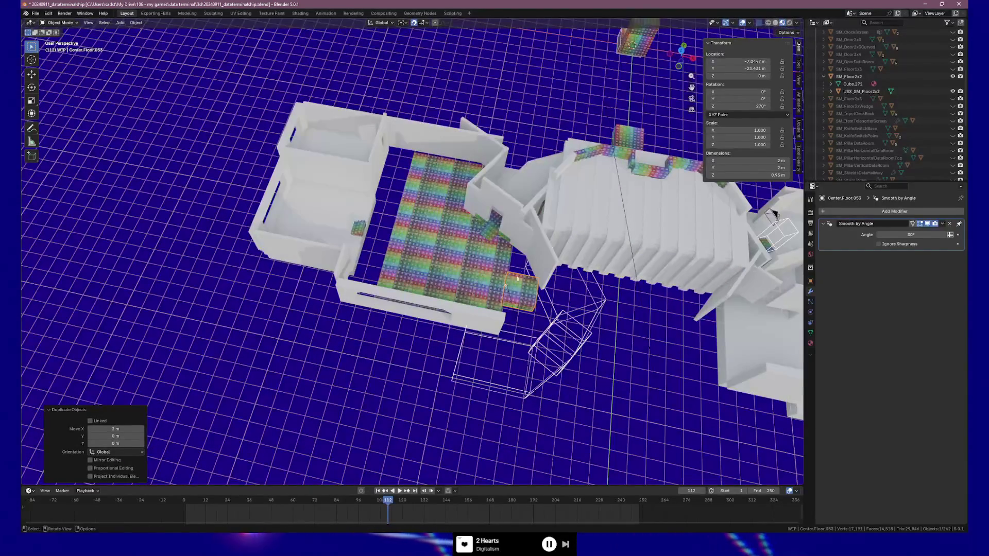
click(537, 255)
key(Delete)
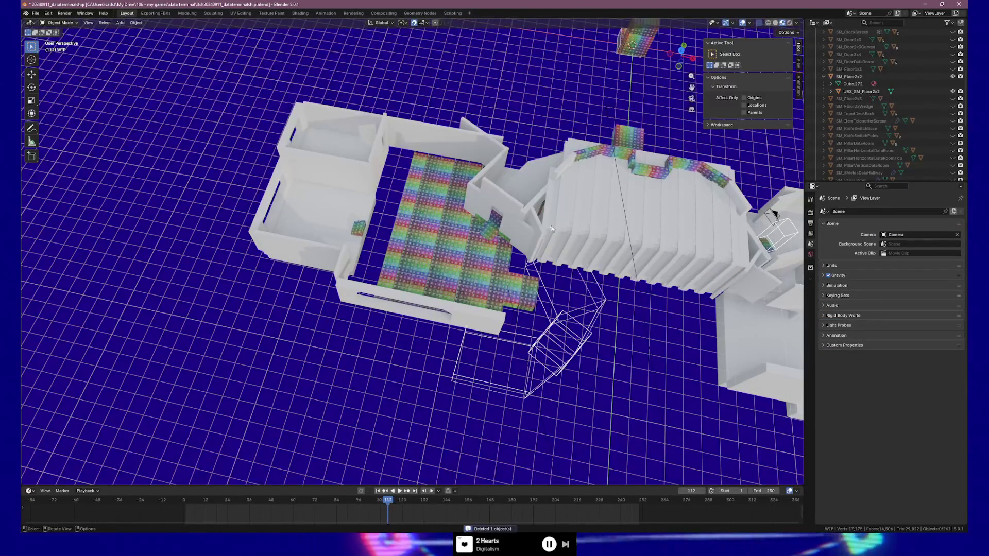
mouse_move(532, 263)
mouse_down()
mouse_move(499, 239)
mouse_move(373, 243)
mouse_up()
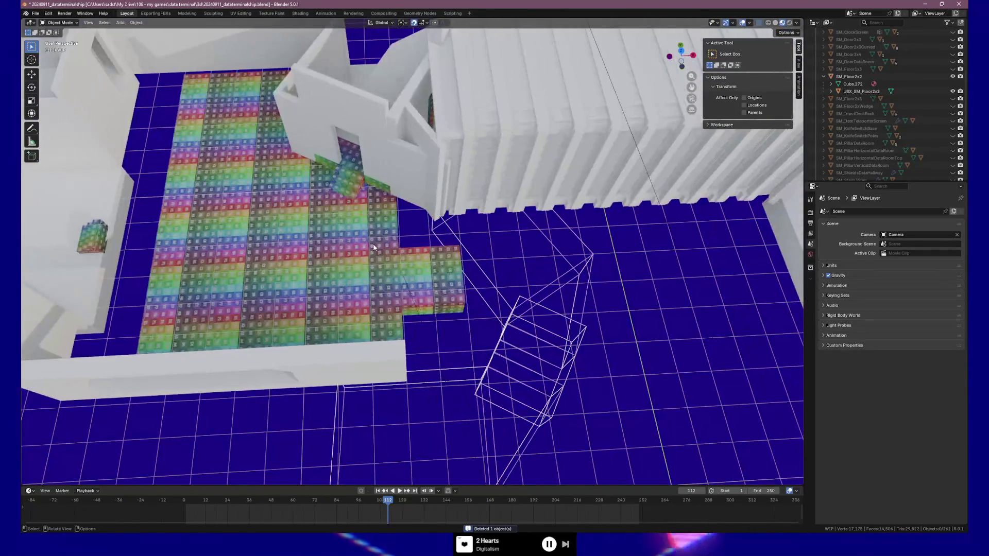
Step: In Unreal, inspect floor SM_Floor1x3_26 and wall SM_Wall2x3_73, then return to Blender
key(alt+Tab)
mouse_move(496, 238)
mouse_down()
mouse_move(405, 230)
mouse_move(356, 195)
mouse_up()
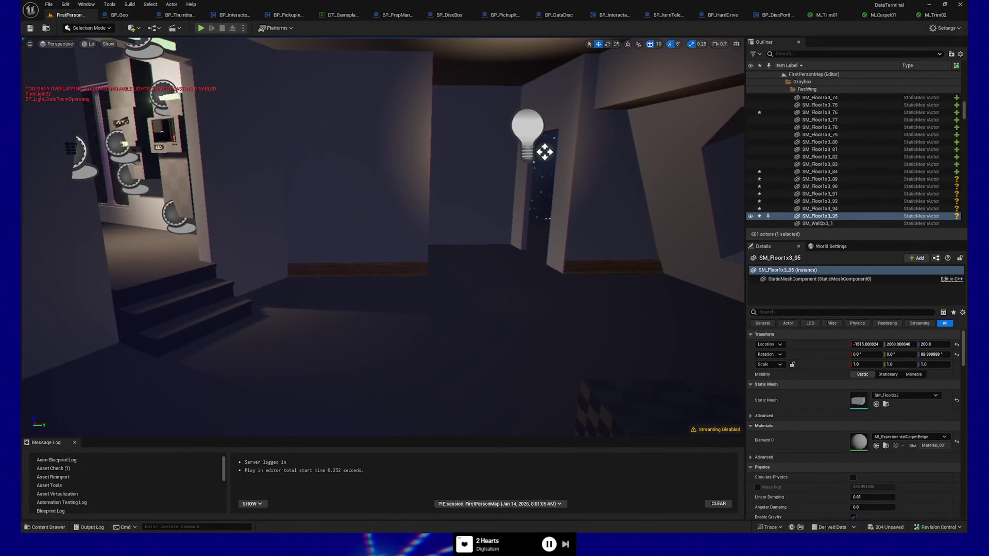
click(361, 330)
click(393, 223)
click(379, 294)
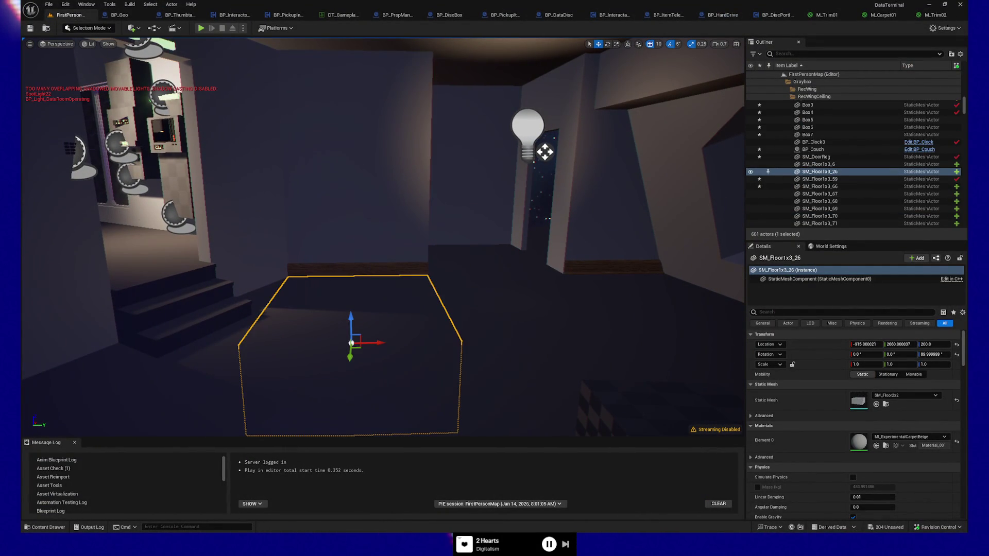
click(384, 247)
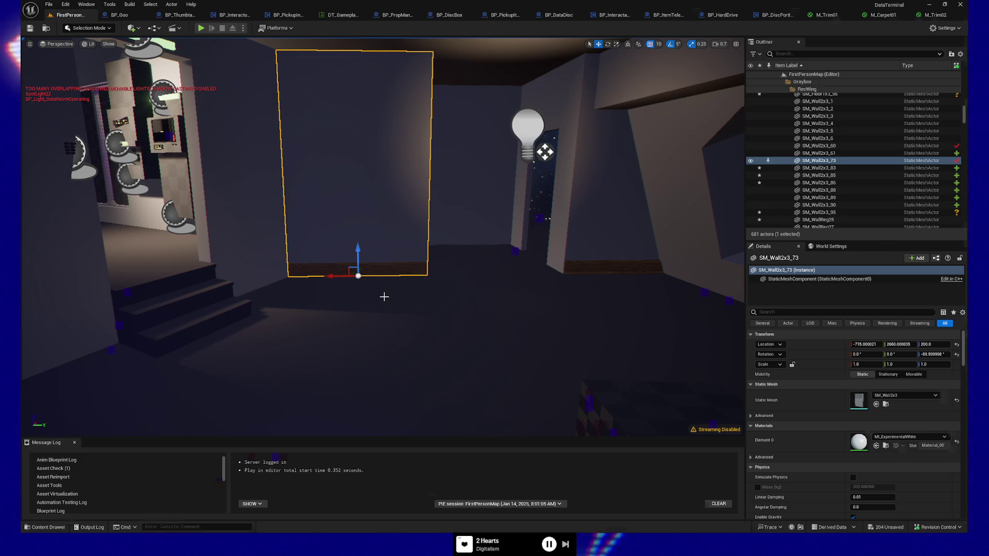
key(alt+Tab)
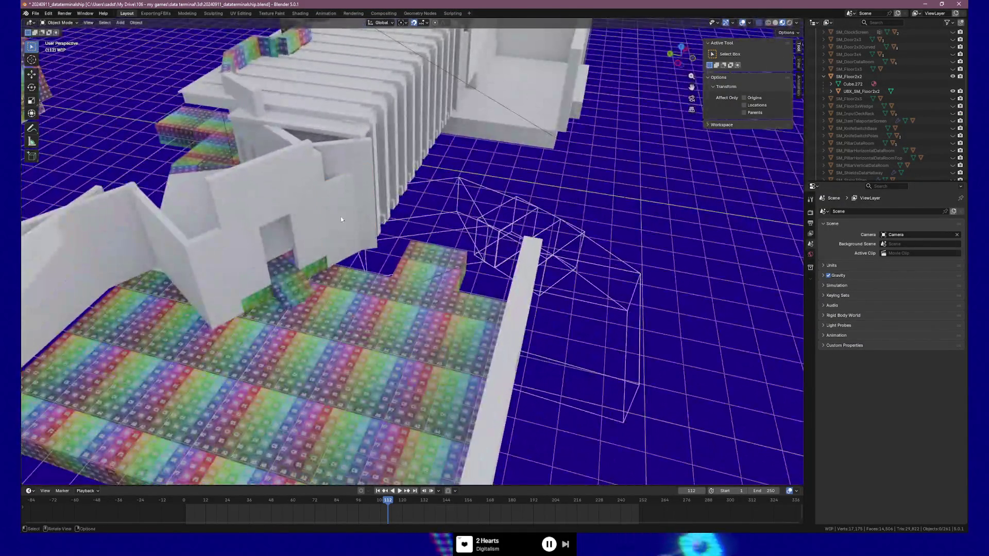
Step: Duplicate wall panel Cube.504 and offset the copy -1 m in X and Y
click(364, 241)
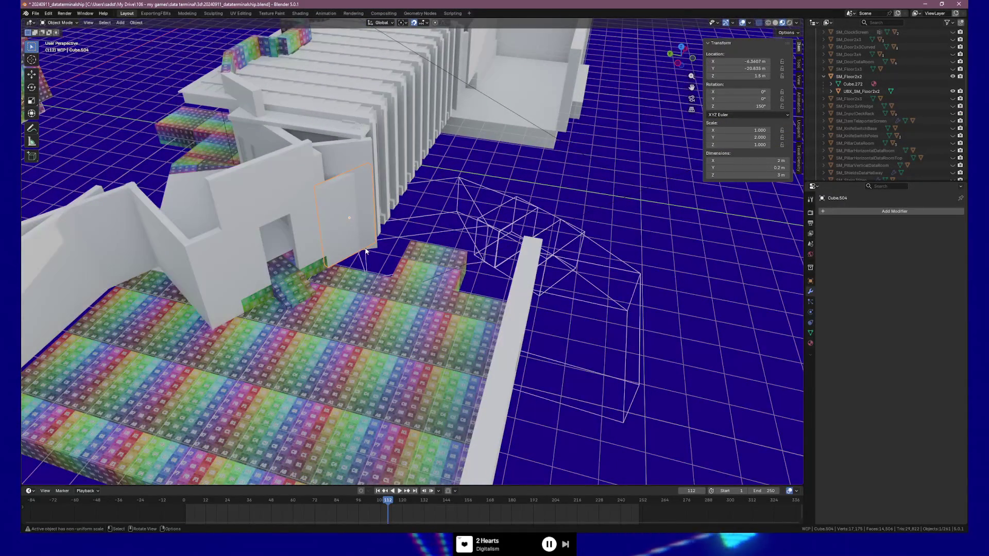
key(shift+d)
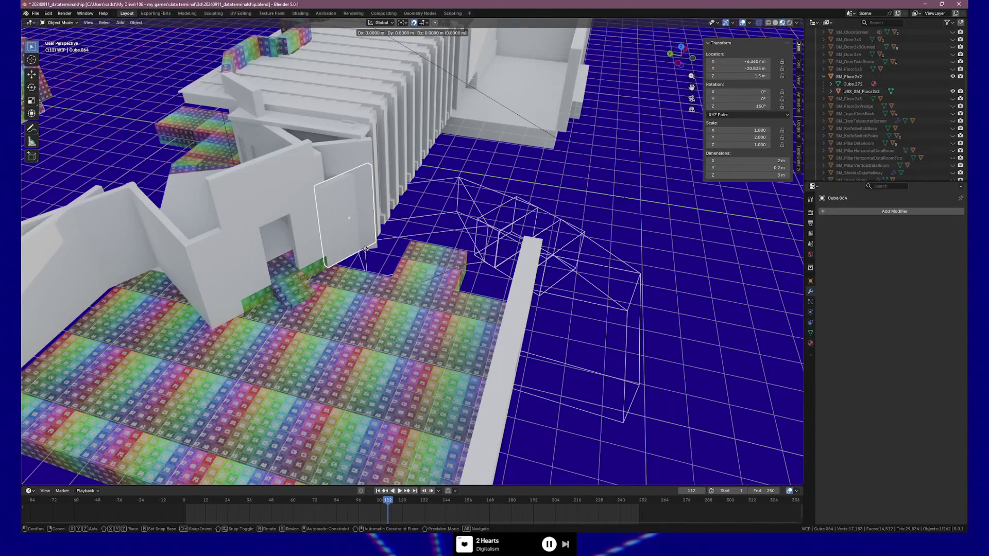
key(shift+z)
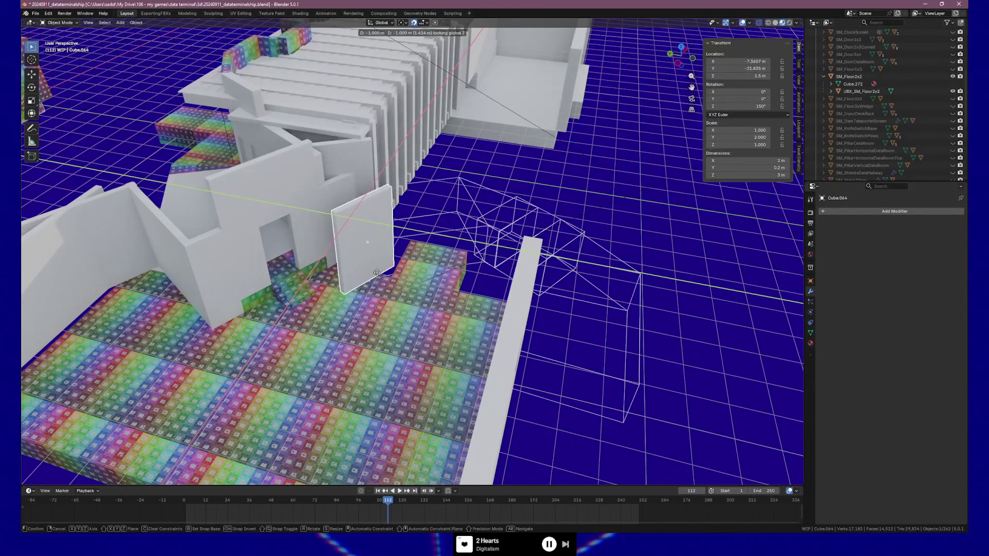
click(378, 275)
scroll(391, 266, up, 5)
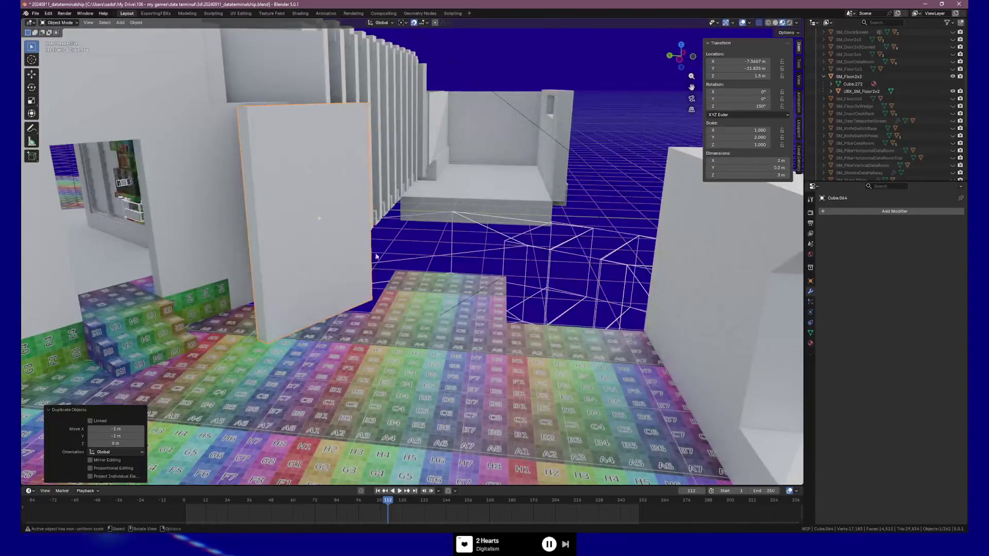
Step: Snap the 3D cursor to the copied wall's bottom edge
key(Tab)
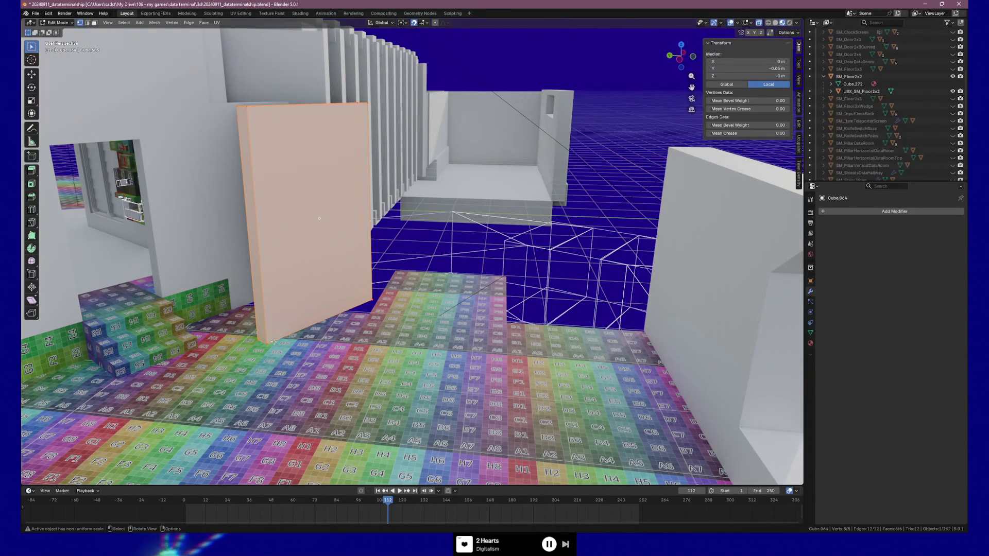
click(273, 342)
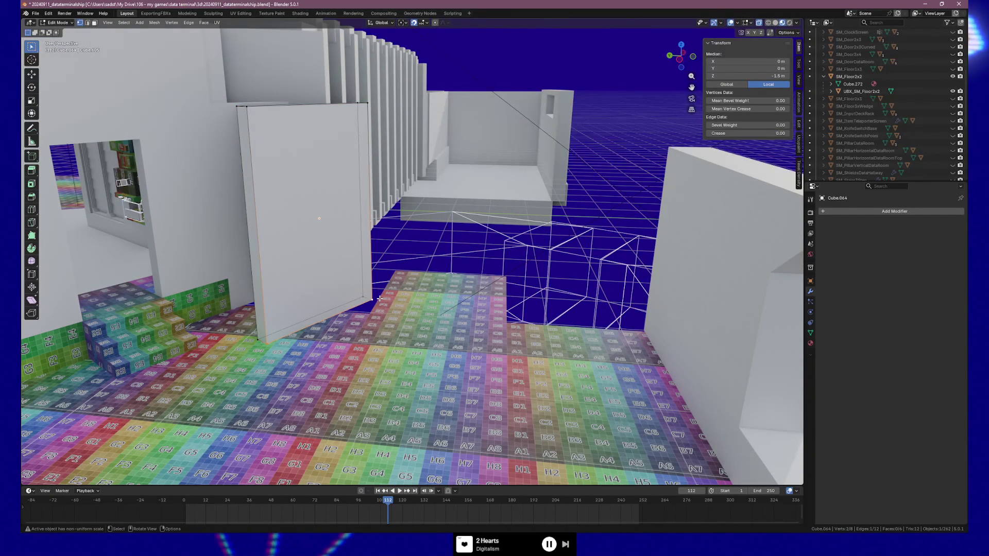
key(Tab)
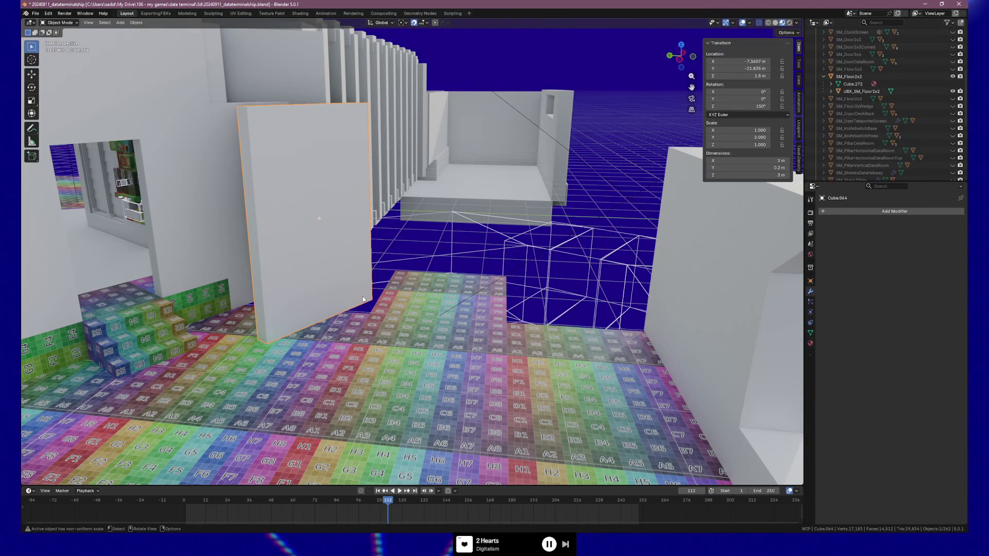
key(Tab)
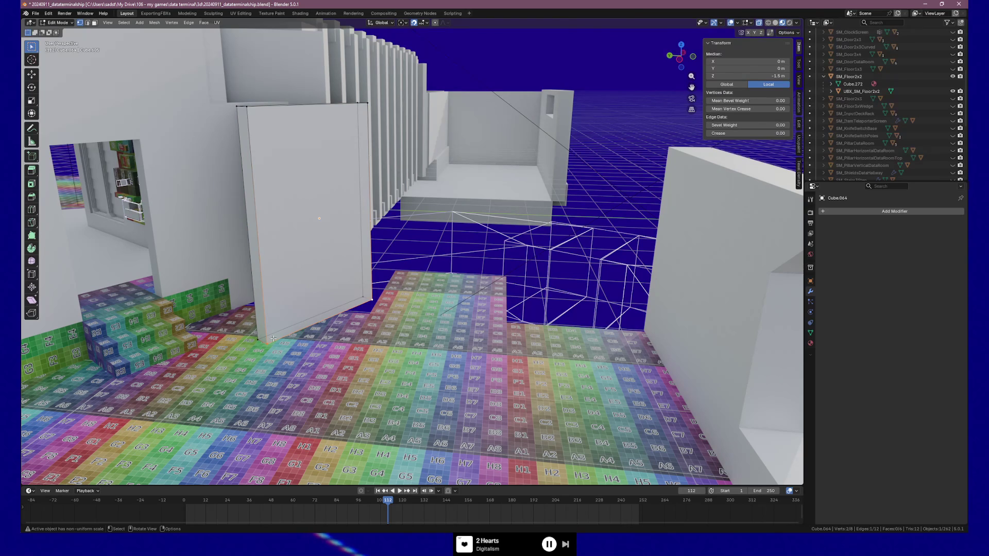
key(shift+s)
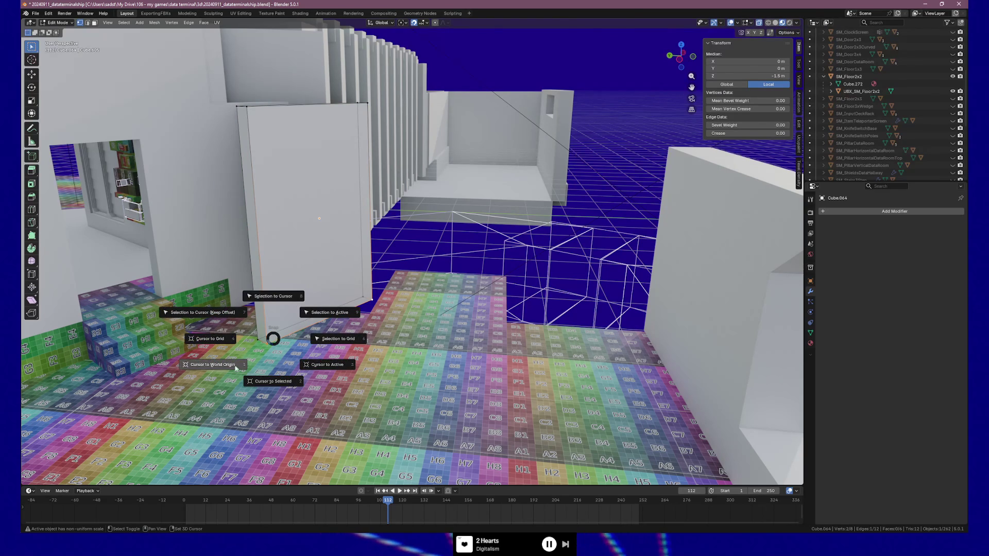
click(272, 382)
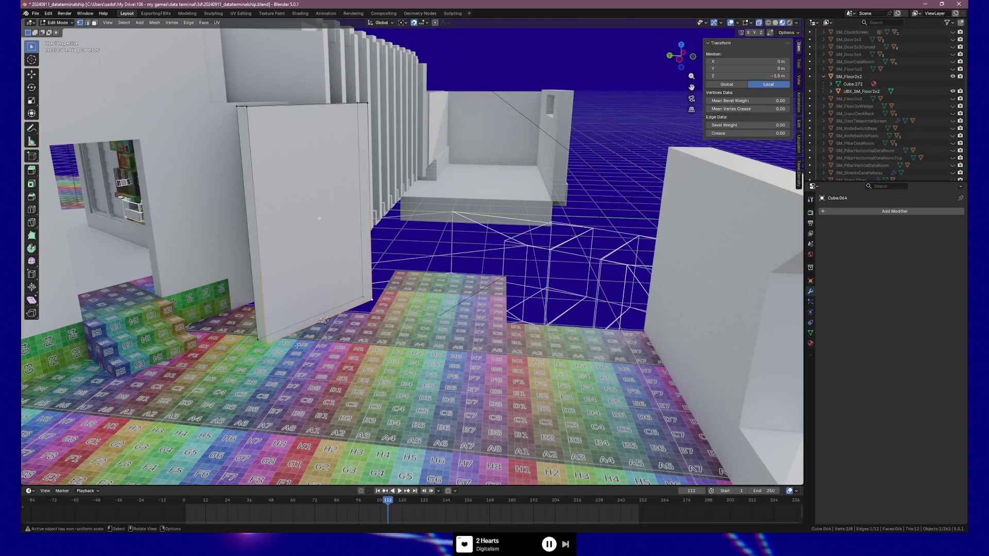
Step: Set the copied wall's origin to the 3D cursor, then select Center.Floor.012 and Cube.064
key(Tab)
click(136, 22)
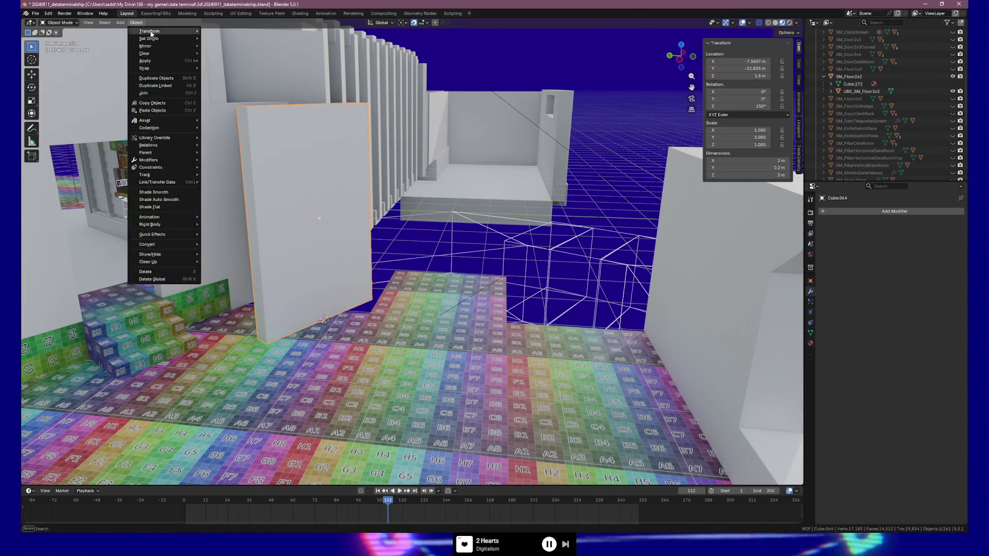
mouse_move(151, 32)
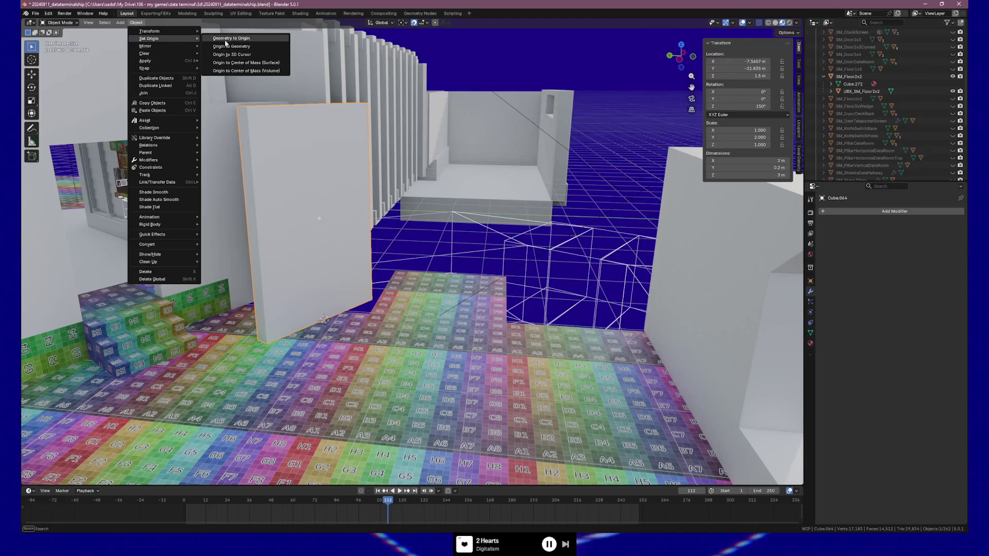
click(230, 55)
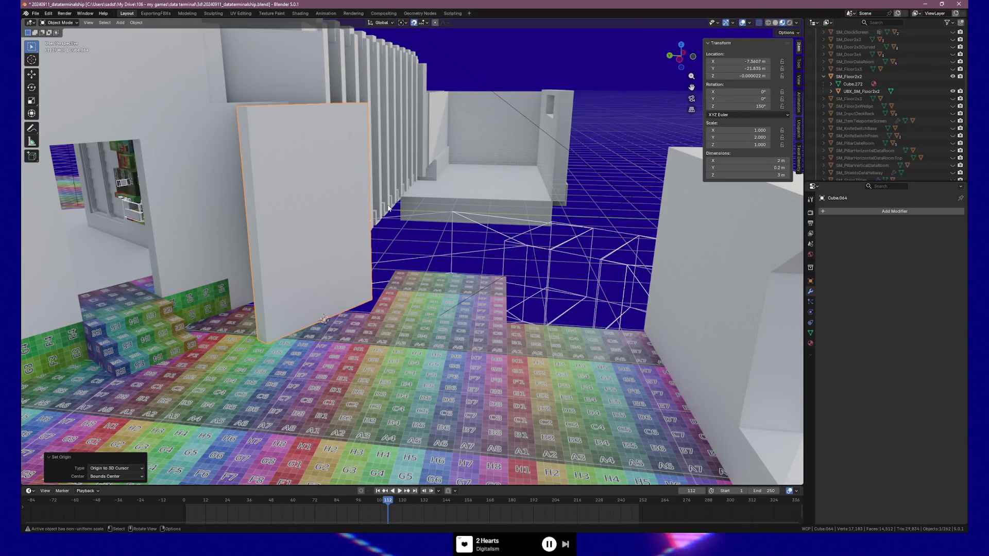
key(Tab)
key(Tab)
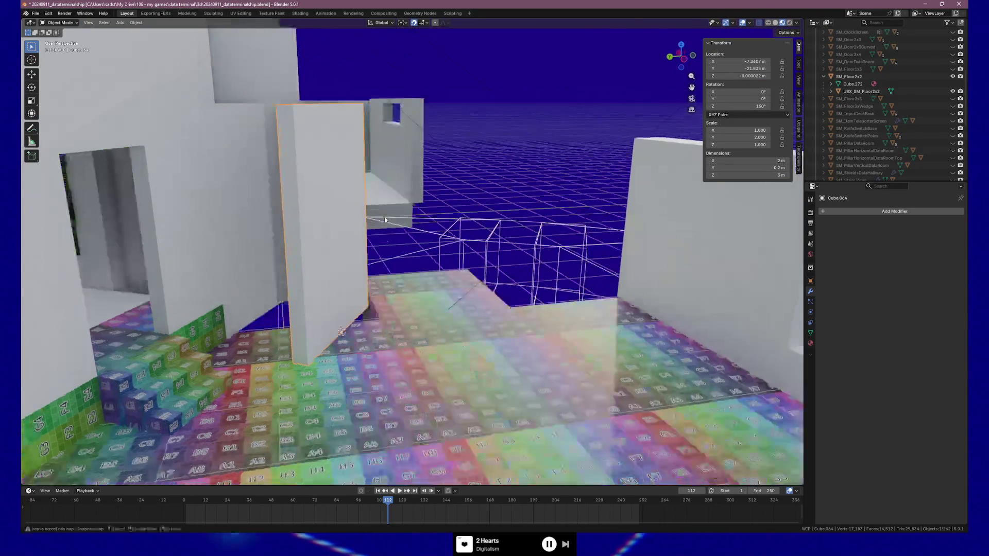
click(353, 342)
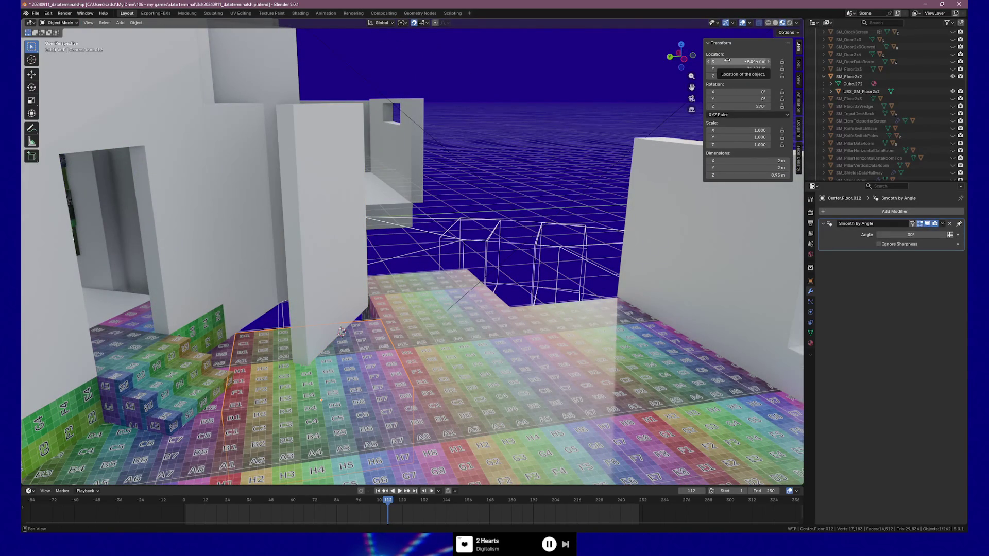
click(311, 222)
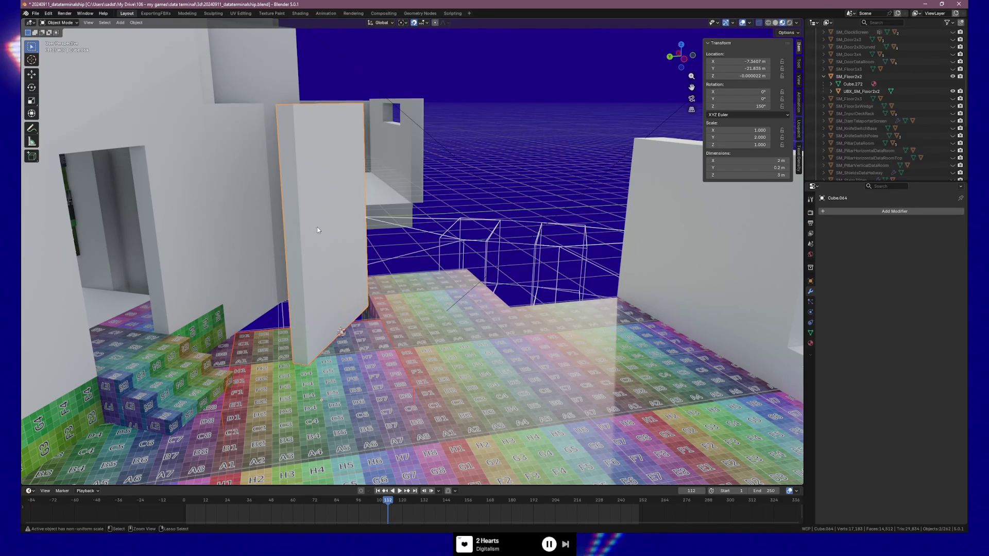
Step: Copy Center.Floor.012's location and rotation onto Cube.064: X -9.0447 m, Y -21.451 m, 270° Z
key(ctrl+l)
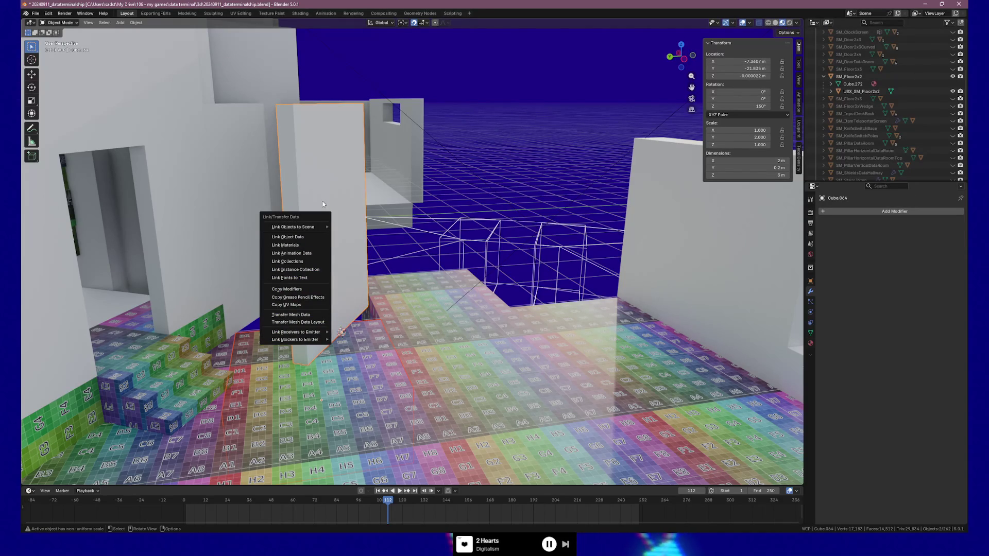
key(Escape)
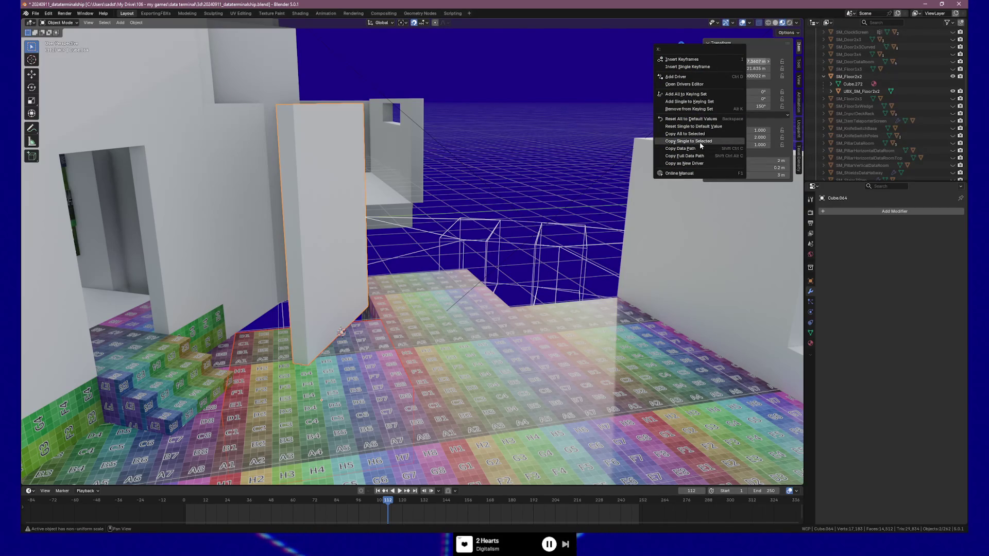
click(685, 134)
key(ctrl+z)
shift+click(355, 330)
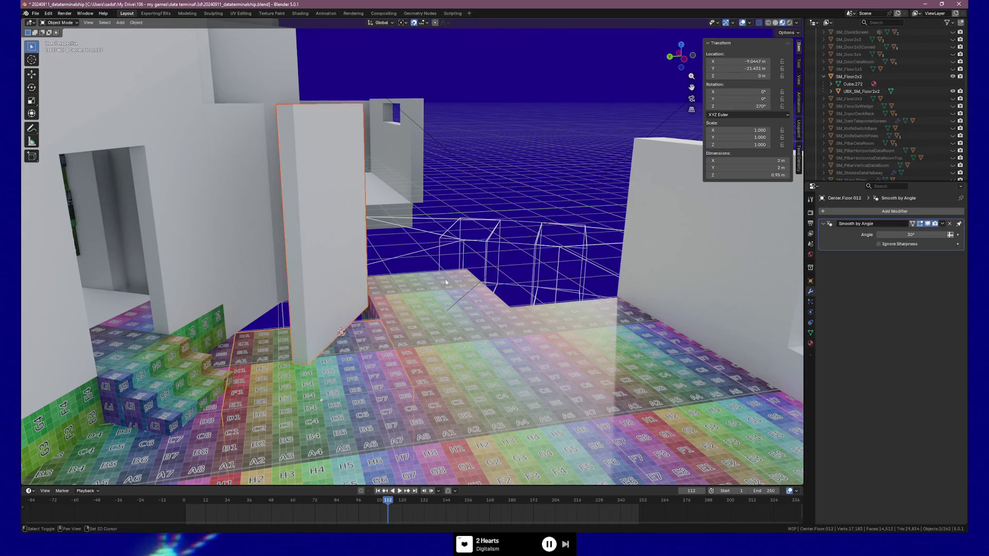
right_click(730, 64)
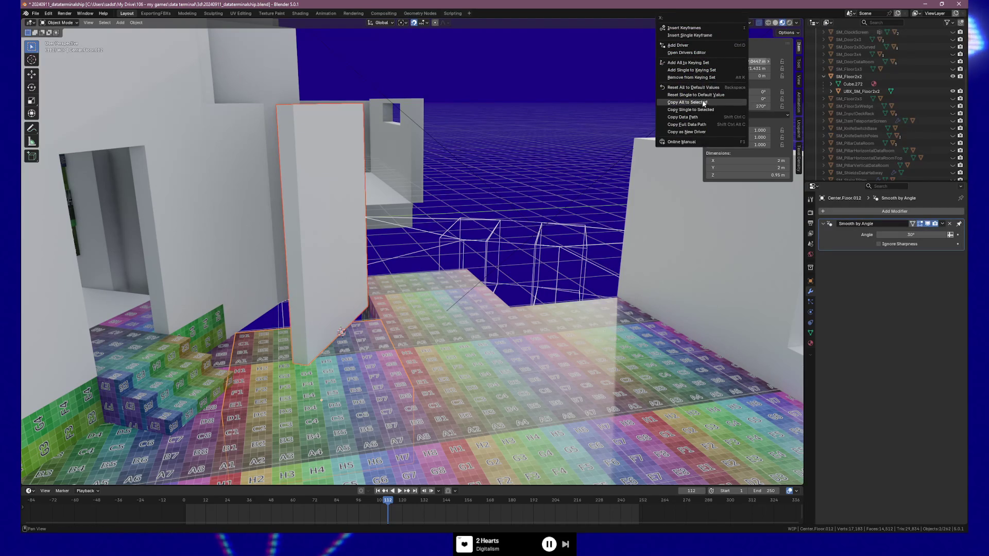
click(687, 102)
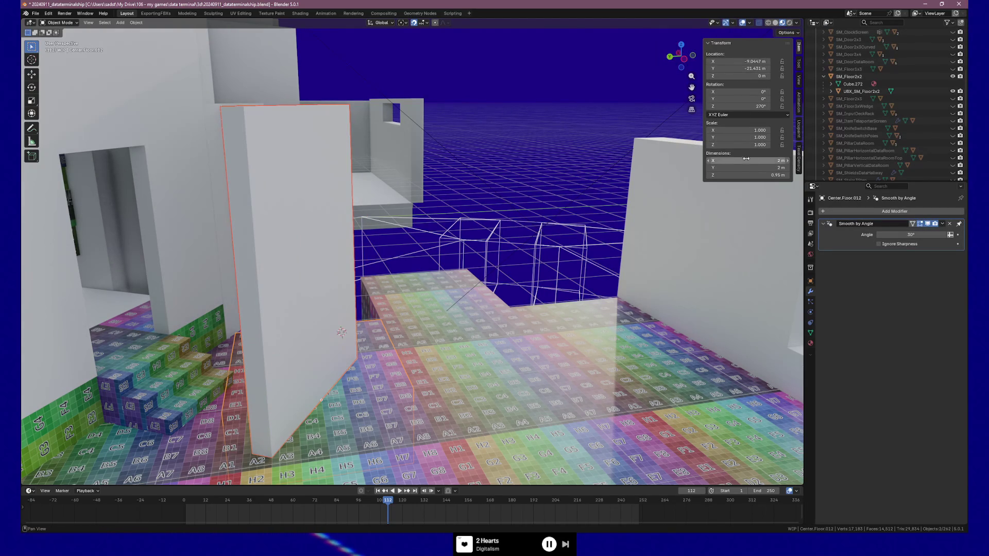
right_click(737, 93)
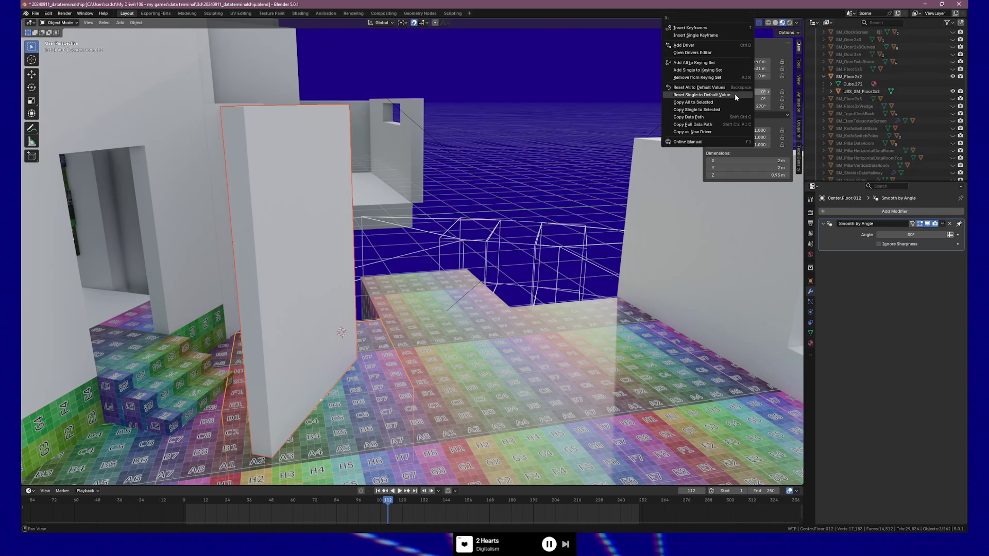
click(721, 102)
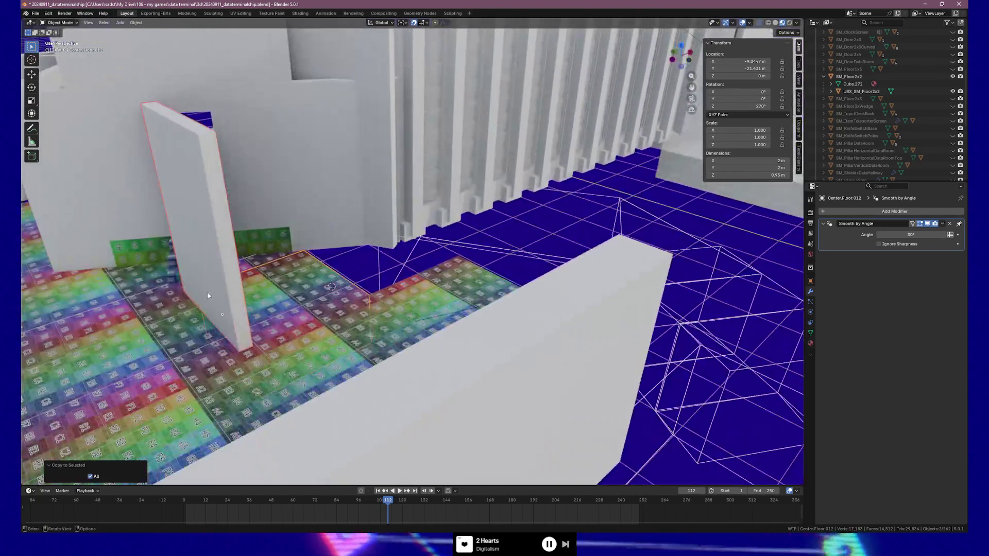
click(224, 298)
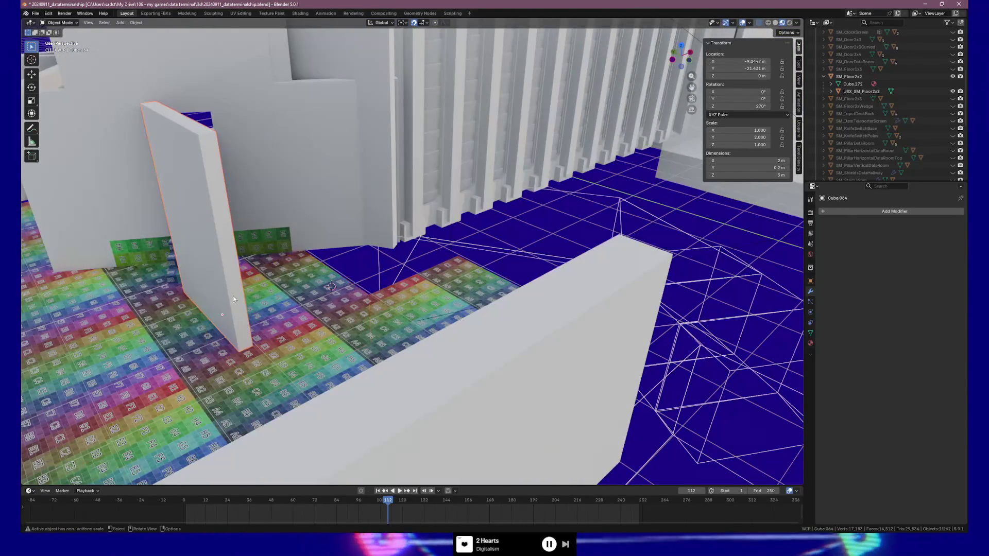
Step: Move wall Cube.064 2 m along X and rotate it 180° about Z
key(g)
key(y)
key(x)
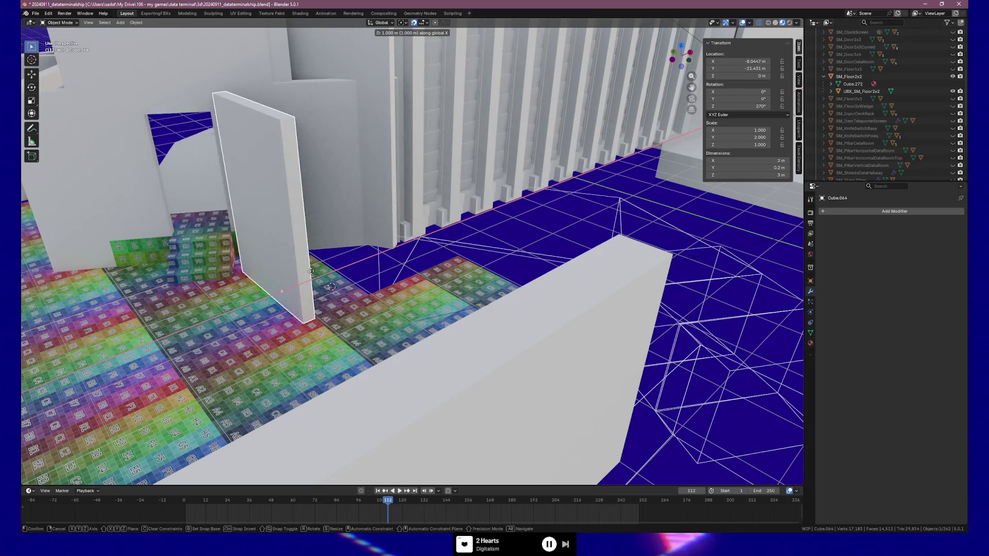
click(359, 264)
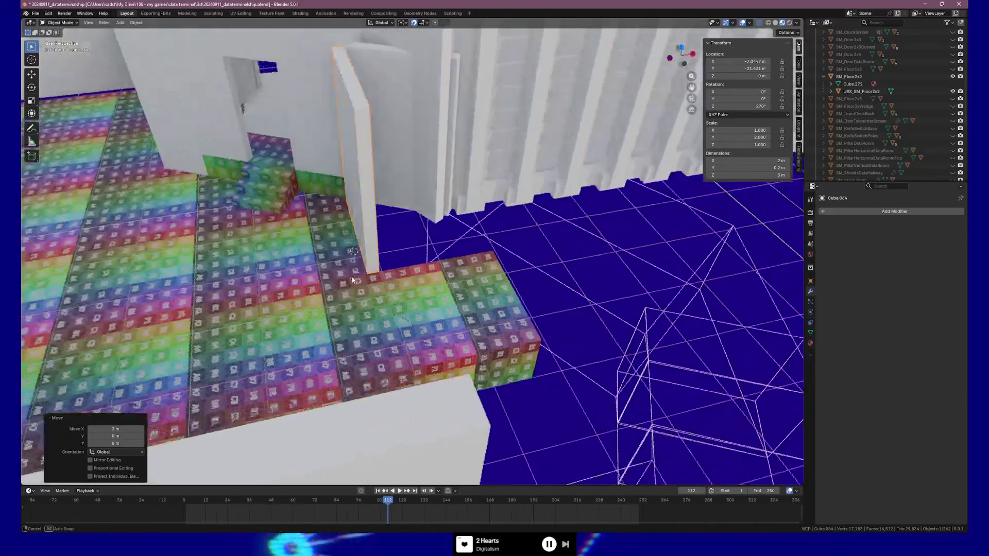
drag(353, 280, 359, 251)
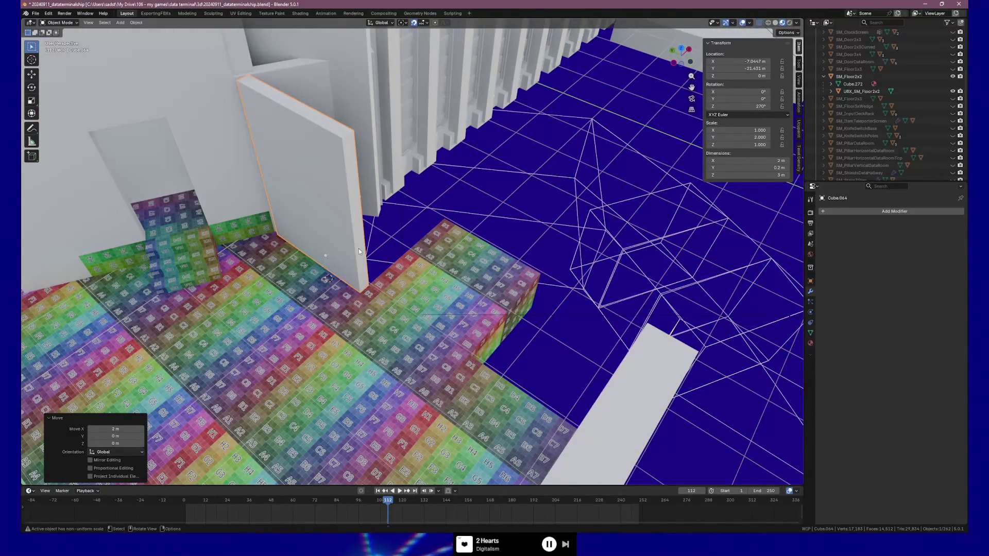
text(rz180)
key(Return)
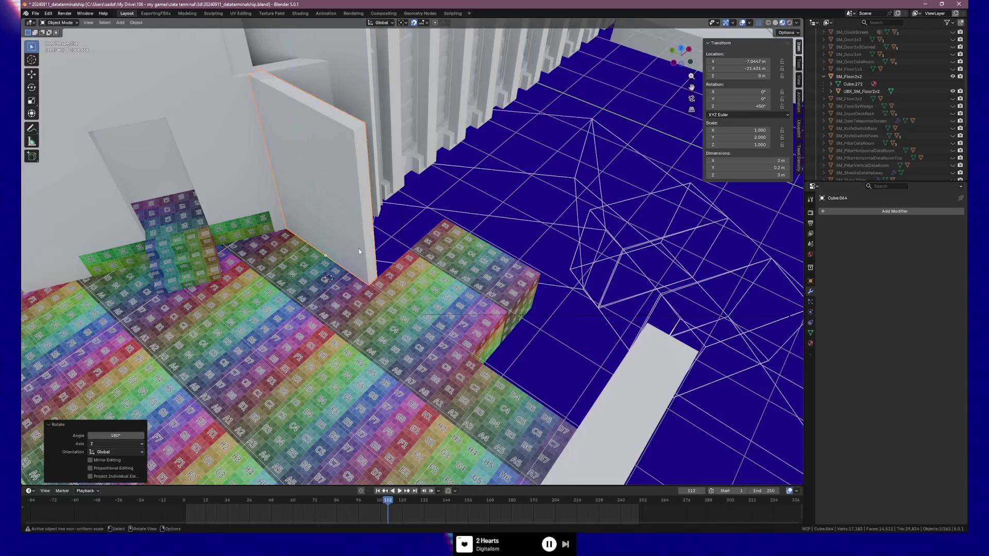
drag(296, 240, 329, 207)
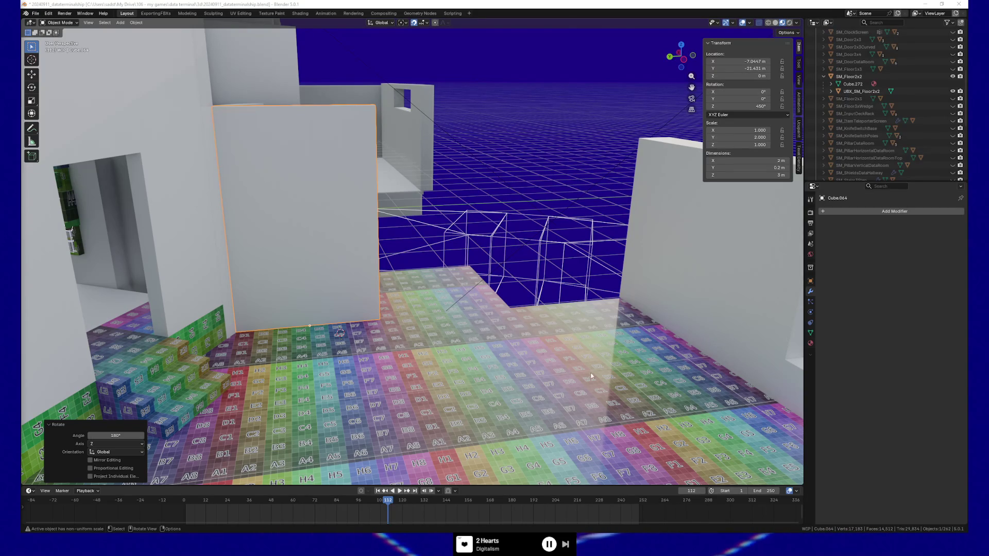
Step: Place a copy of the wall 2 m along X
mouse_move(398, 321)
mouse_down()
mouse_move(406, 313)
mouse_move(326, 196)
mouse_up()
key(shift+d)
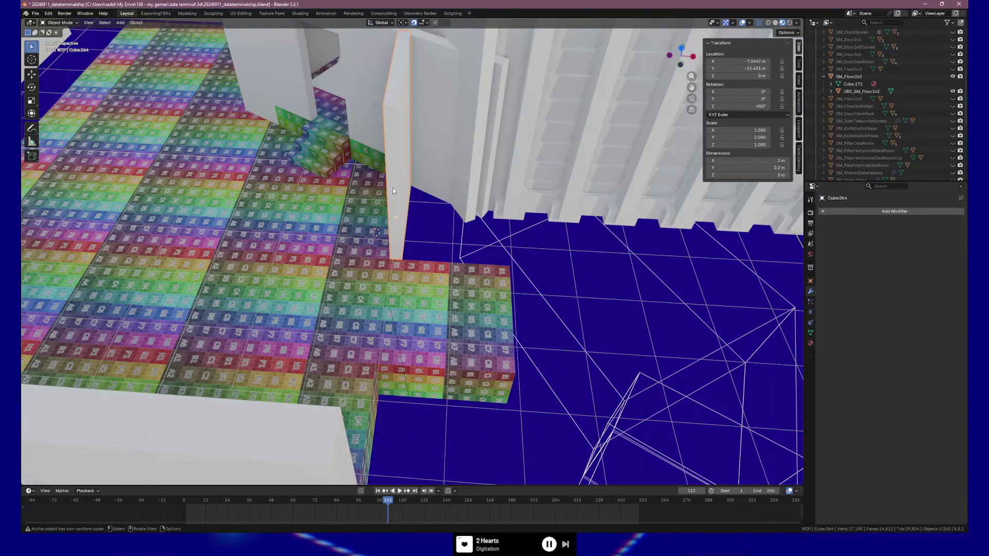
key(x)
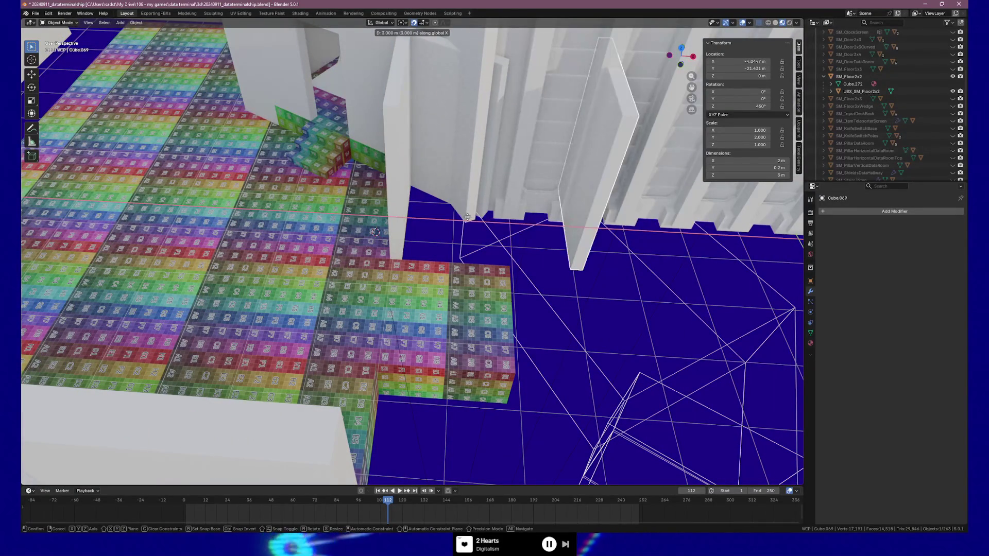
click(472, 226)
scroll(478, 228, up, 1)
drag(477, 228, 487, 230)
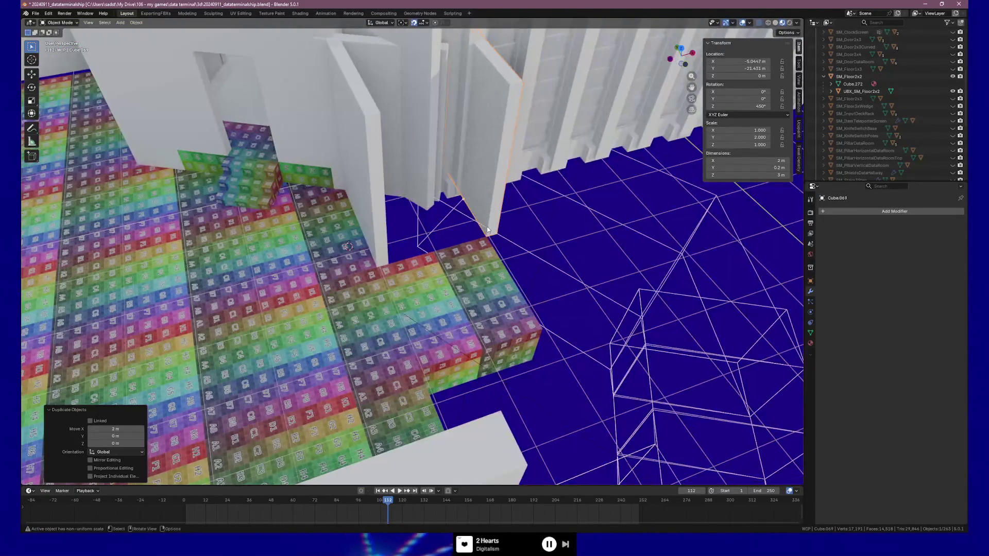
Step: Add another wall copy turned 90° about Z and shifted -1 m in Y and X
key(shift+d)
text(rz90)
key(Return)
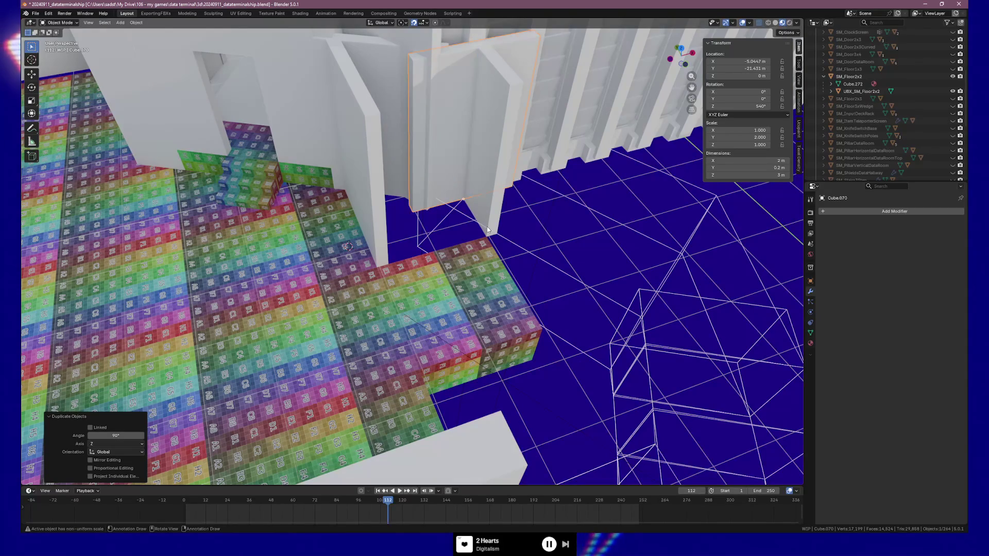
text(gy)
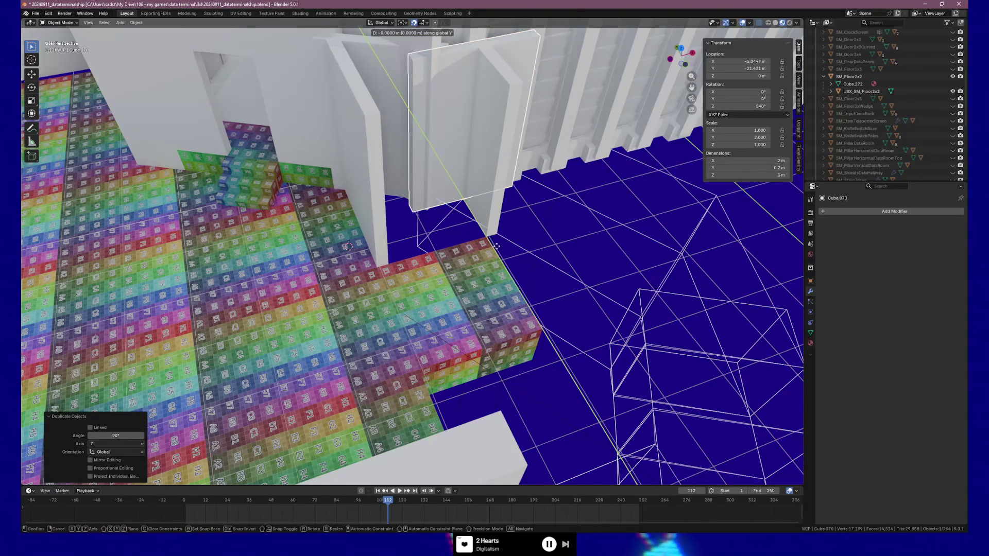
text(-1)
key(Return)
text(gx)
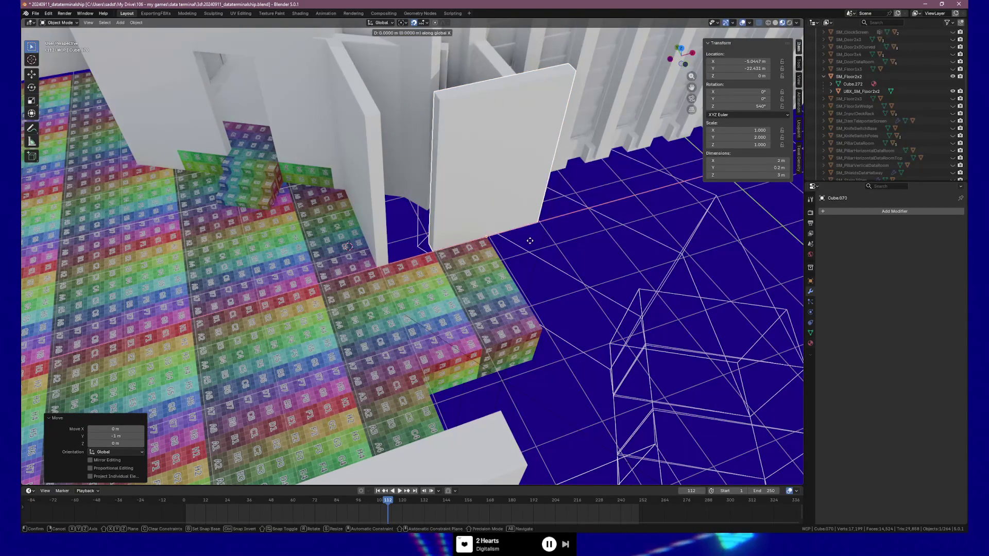
text(-1)
key(Return)
mouse_move(531, 241)
mouse_down()
mouse_move(436, 244)
mouse_move(393, 265)
mouse_move(543, 234)
mouse_move(563, 243)
mouse_move(546, 248)
mouse_up()
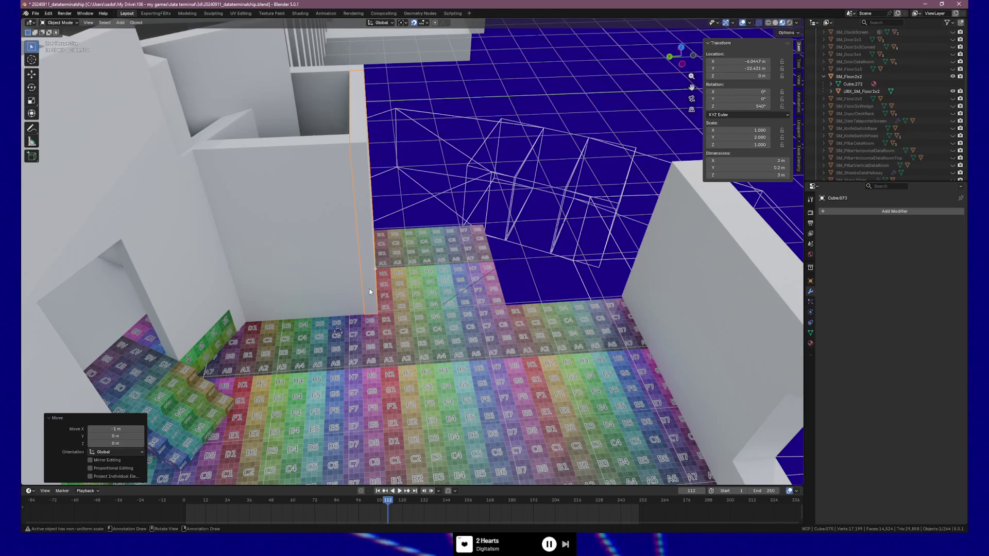
click(366, 202)
Step: Duplicate the wall panel 2 m along negative Y
right_click(424, 280)
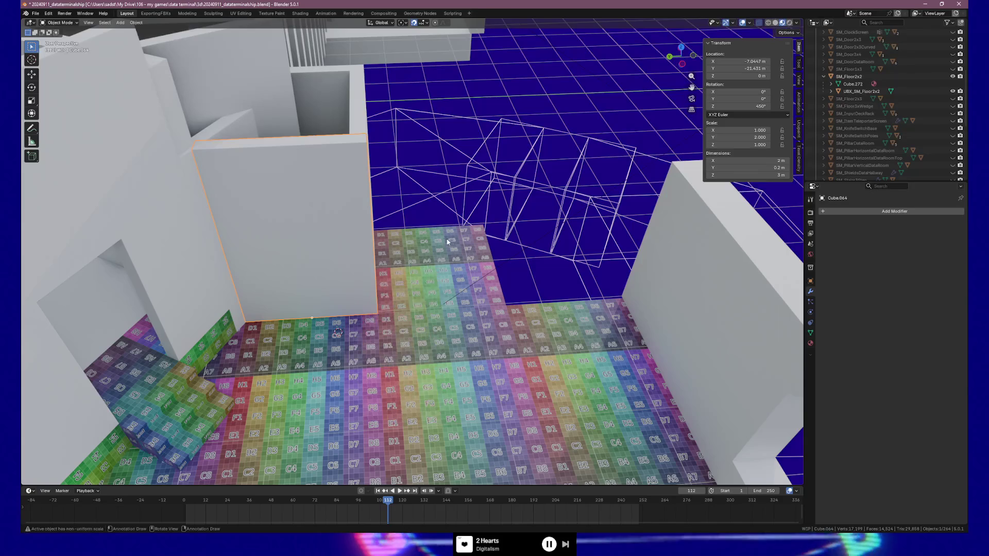
drag(424, 280, 398, 103)
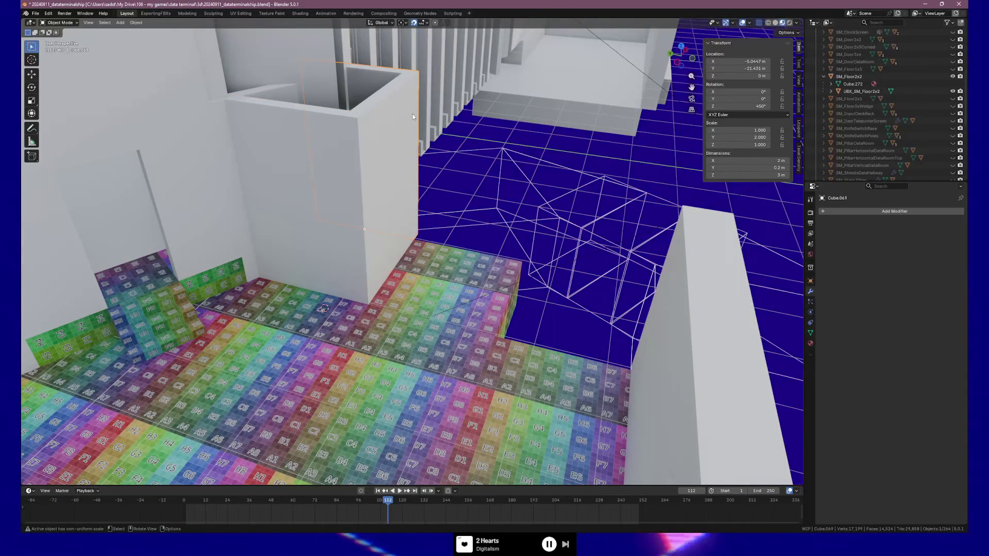
click(592, 189)
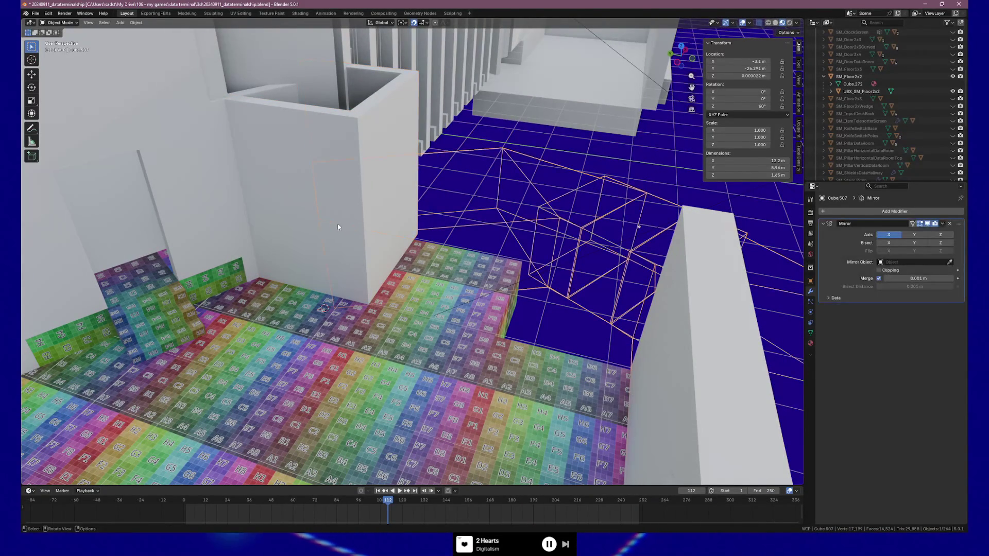
key(ctrl+z)
key(ctrl+z)
key(ctrl+shift+z)
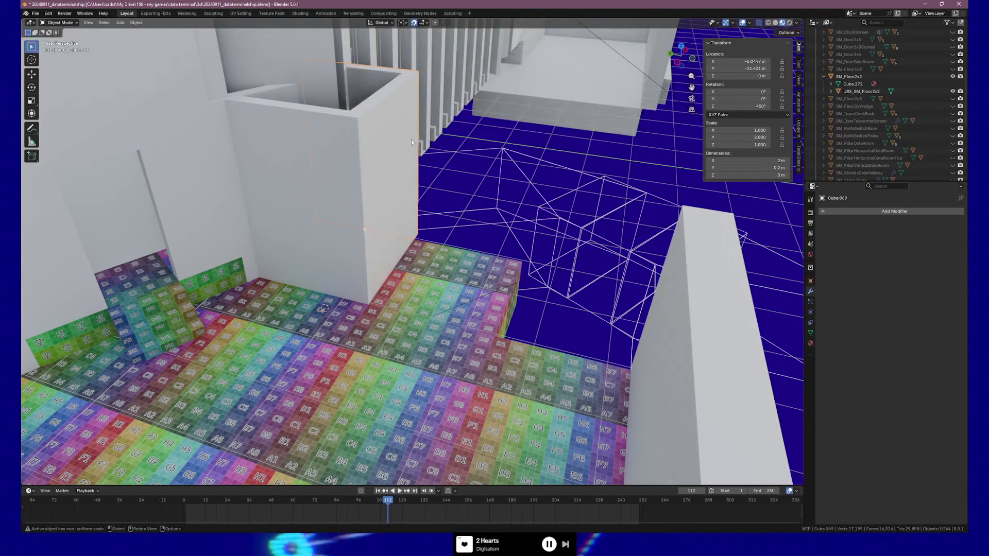
key(shift+d)
text(y-2)
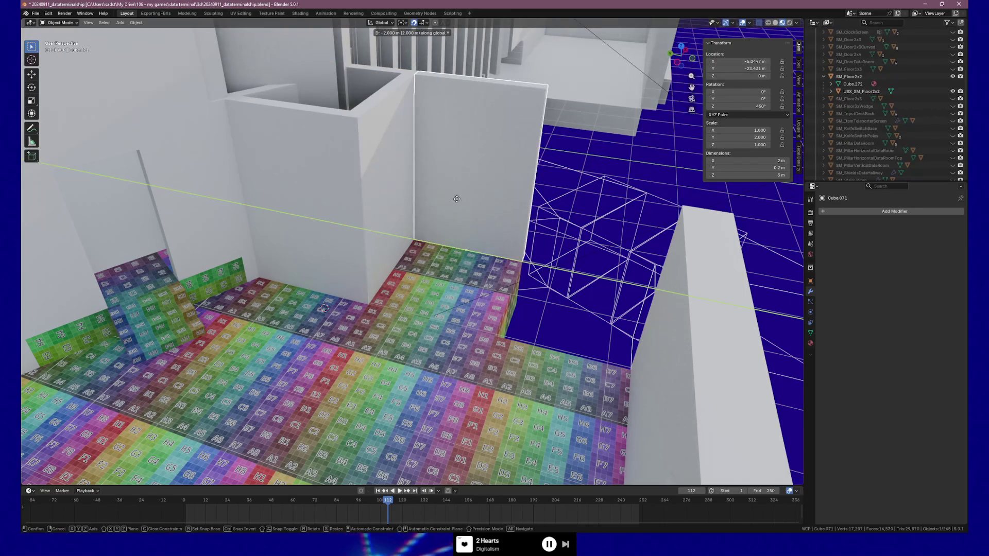
key(Return)
scroll(471, 219, up, 5)
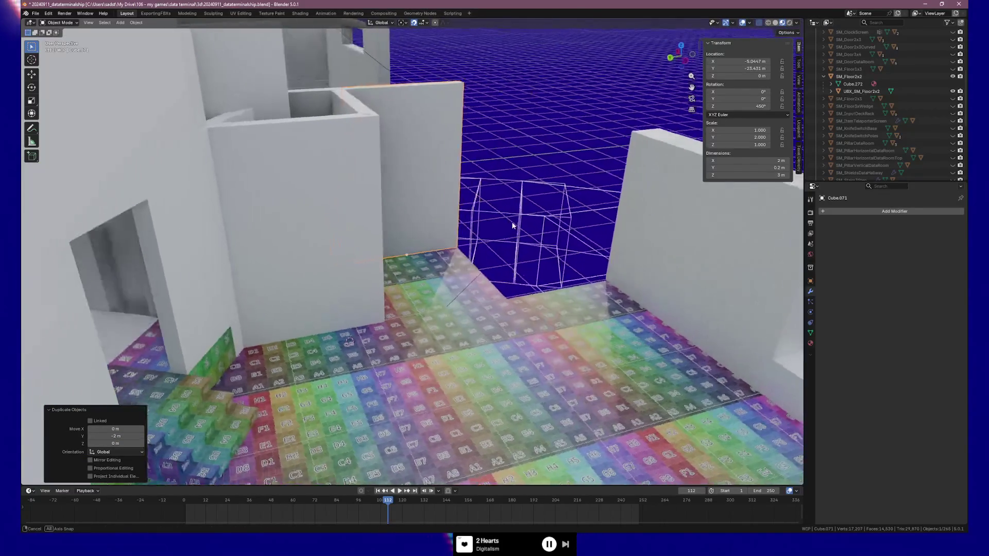
Step: Duplicate the wall again 2 m along negative X
key(shift+d)
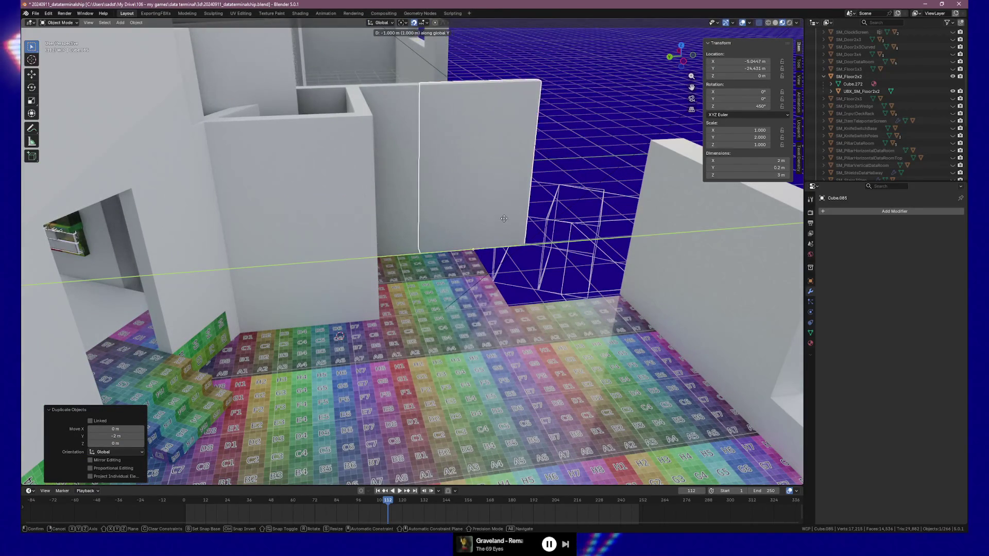
text(x-2)
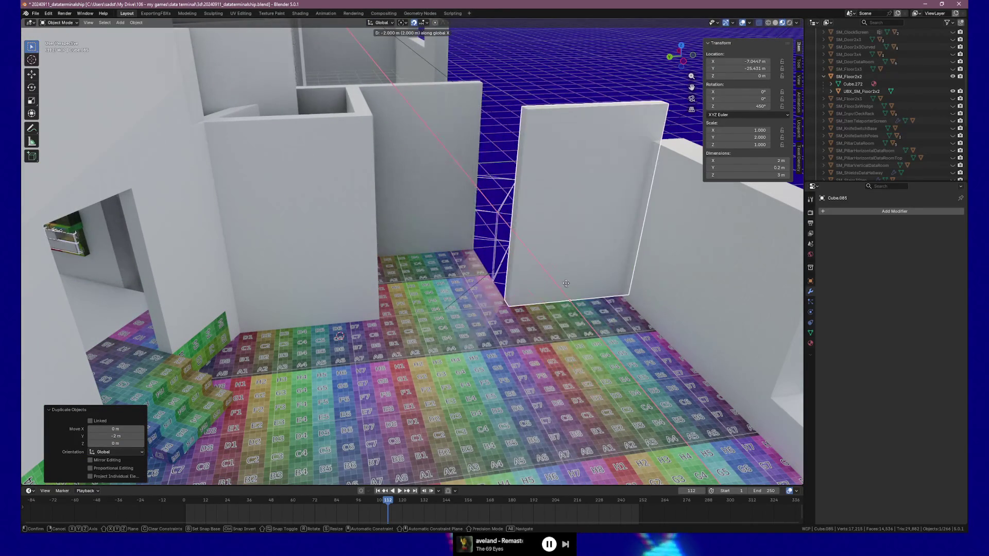
key(Return)
mouse_move(591, 301)
mouse_down()
mouse_move(562, 308)
mouse_move(339, 279)
mouse_move(361, 287)
mouse_move(319, 289)
mouse_move(448, 281)
mouse_up()
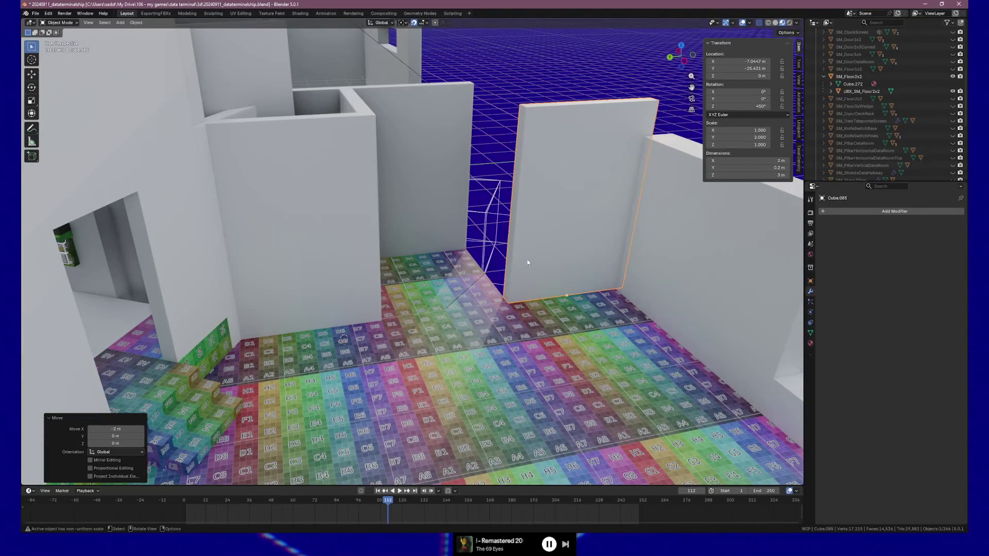
drag(380, 221, 355, 218)
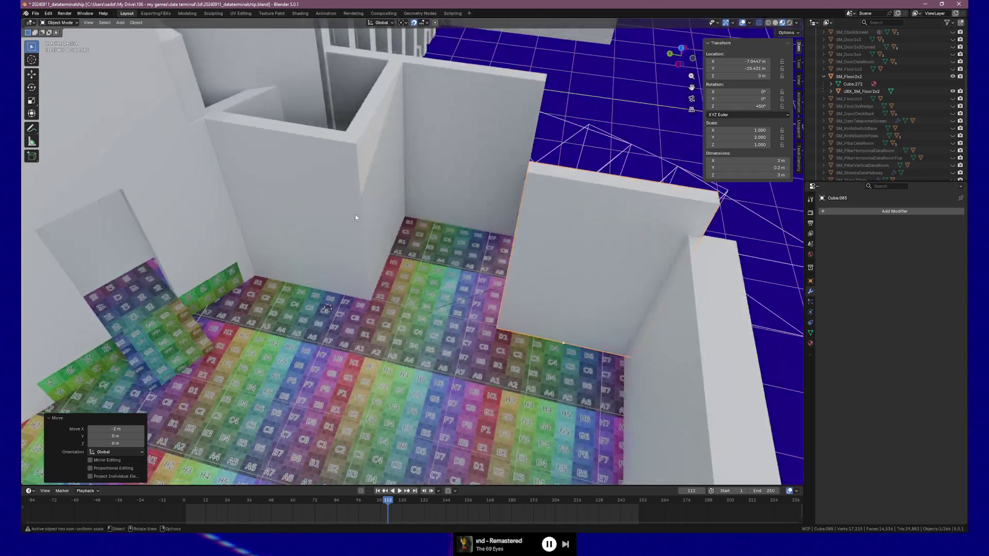
Step: Copy the middle wall 2 m along negative Y and rotate it 180° about Z
click(379, 176)
key(shift+d)
key(y)
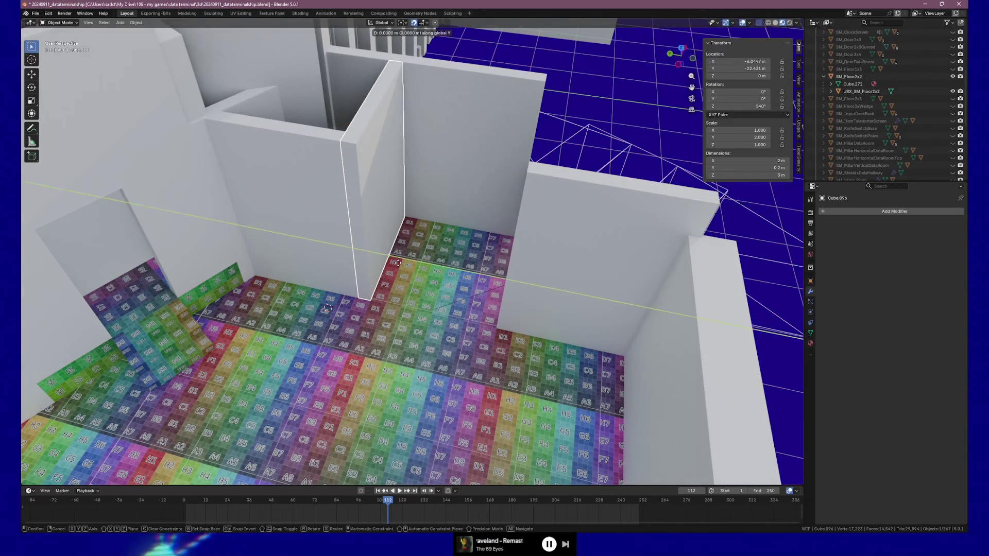
click(513, 278)
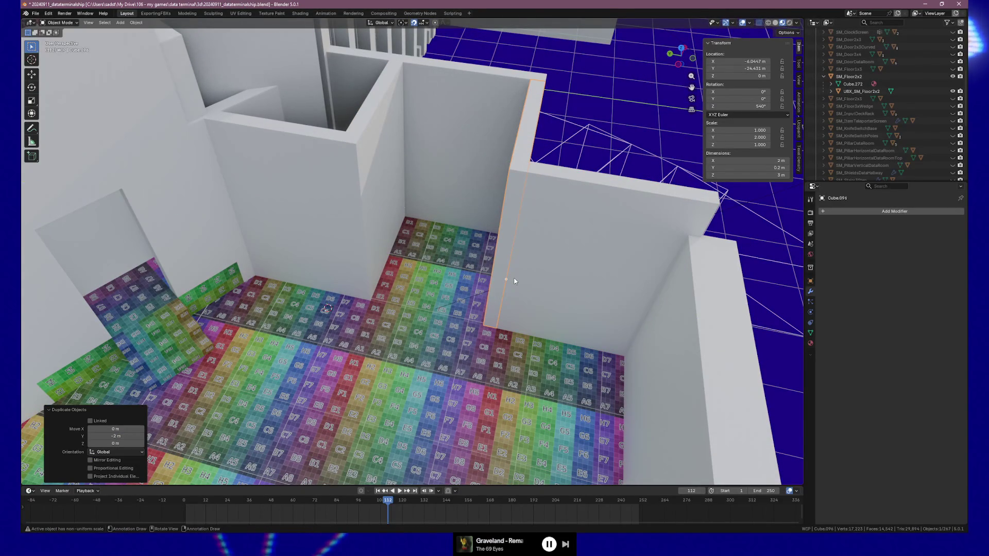
text(rz180)
key(Return)
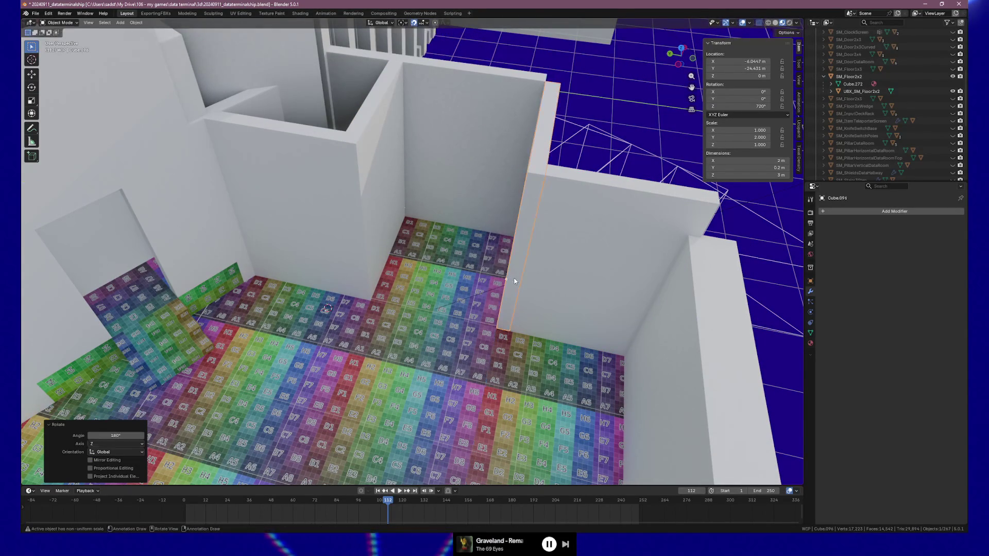
scroll(414, 313, up, 5)
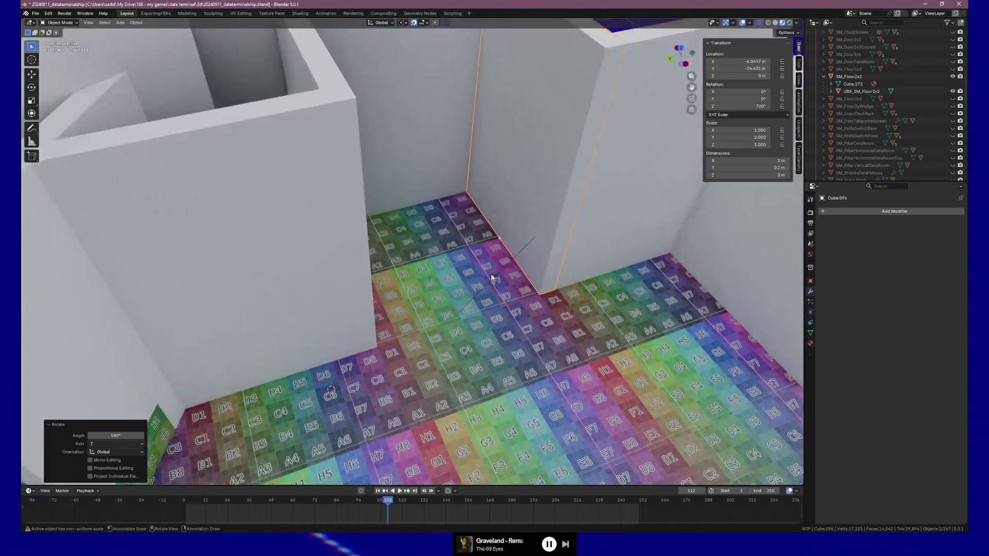
mouse_move(524, 246)
mouse_down()
mouse_move(450, 274)
mouse_move(475, 280)
mouse_move(484, 270)
mouse_move(475, 266)
mouse_up()
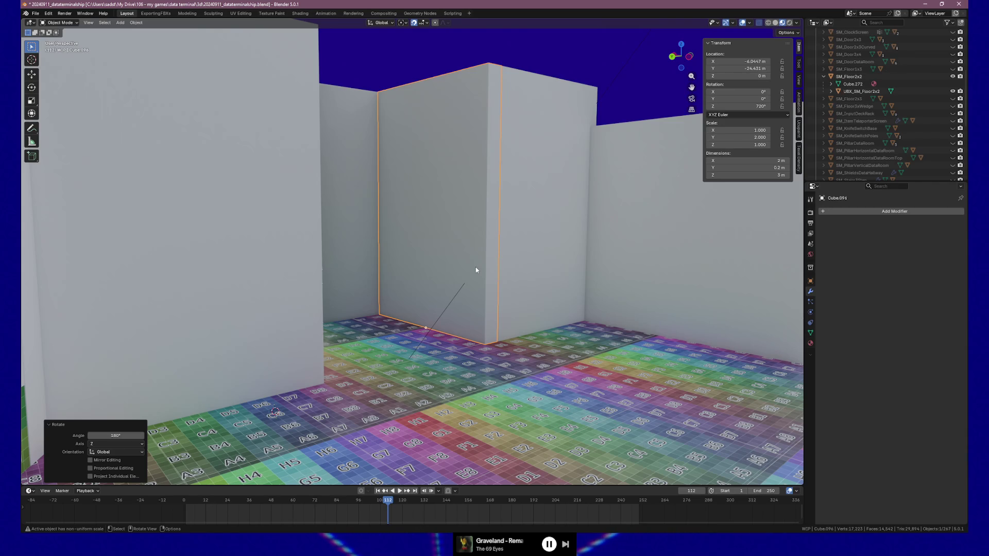
mouse_move(475, 267)
mouse_down()
mouse_move(338, 266)
mouse_move(320, 237)
mouse_up()
click(306, 249)
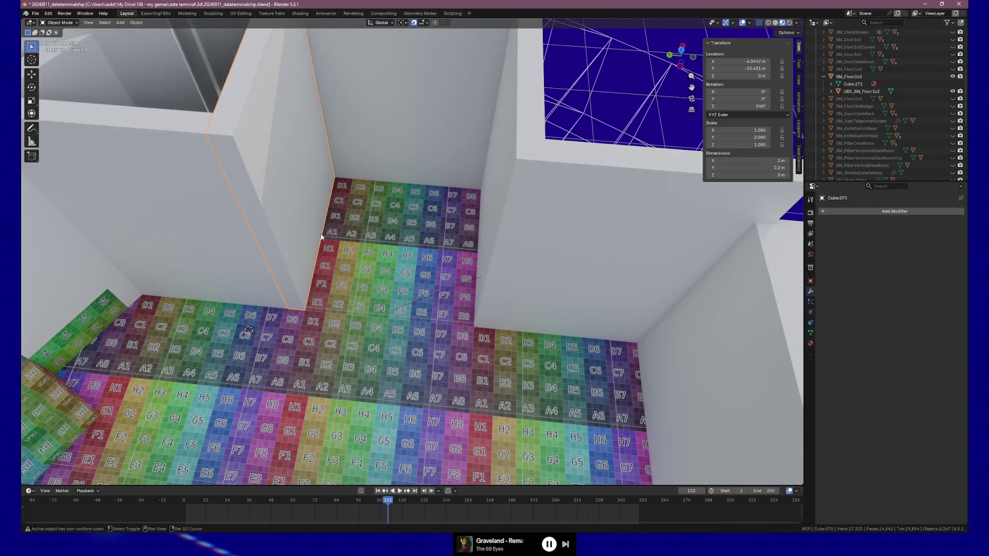
Step: Duplicate the left wall 1 m along Y and turn the copy 45° about Z
key(shift+d)
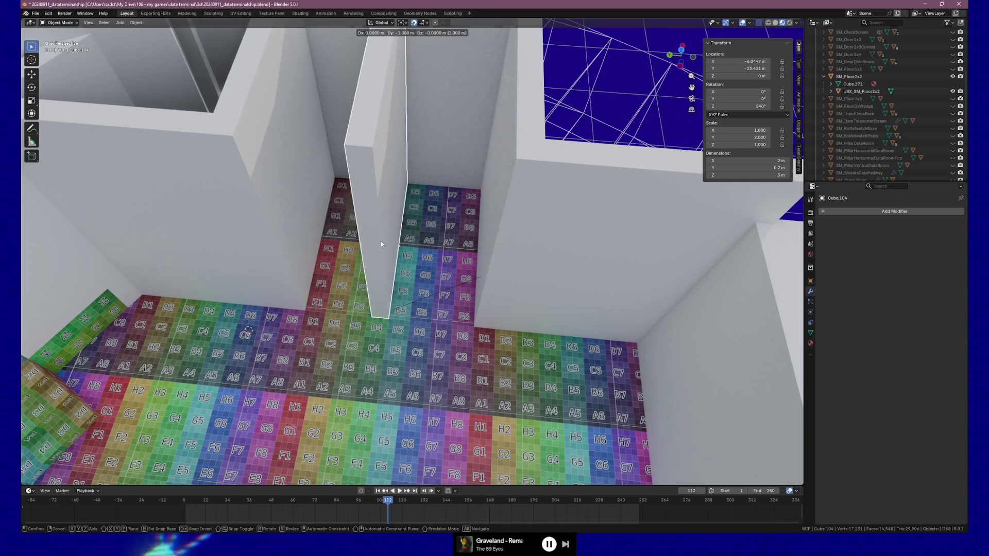
click(417, 259)
key(r)
key(z)
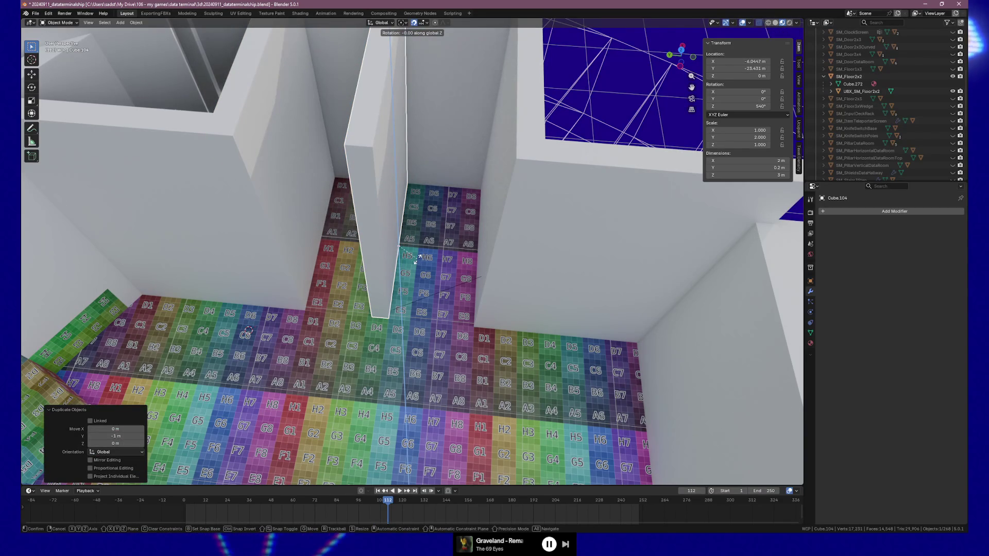
text(45)
key(Return)
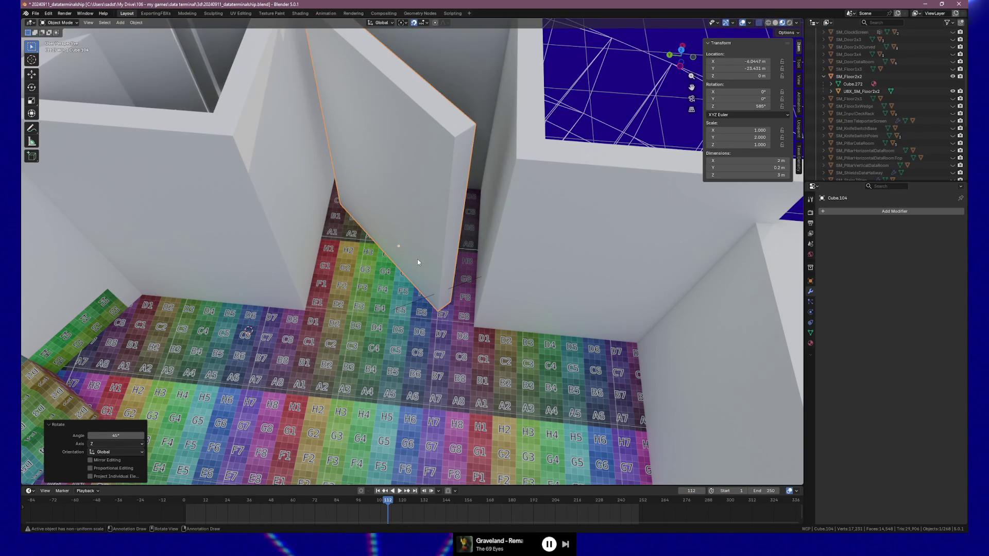
key(r)
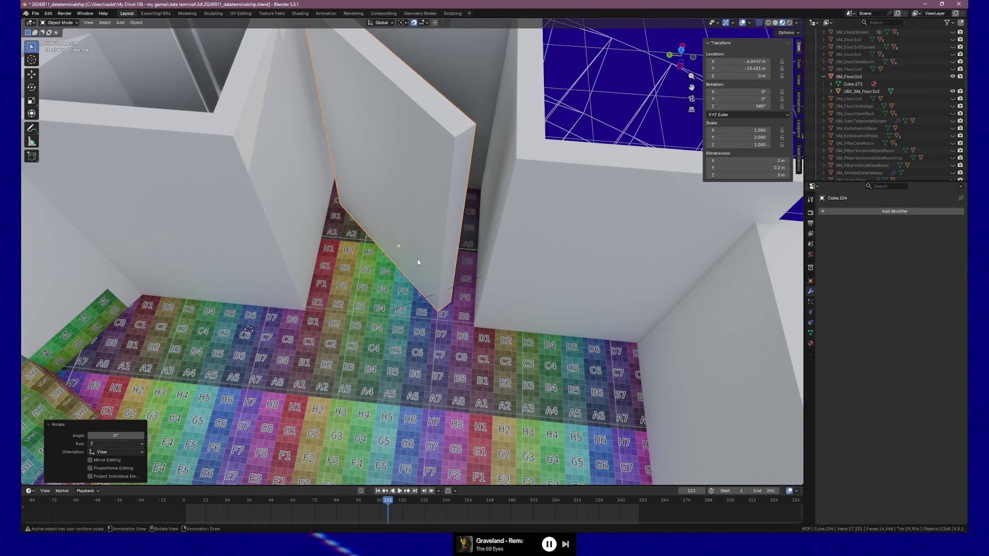
key(z)
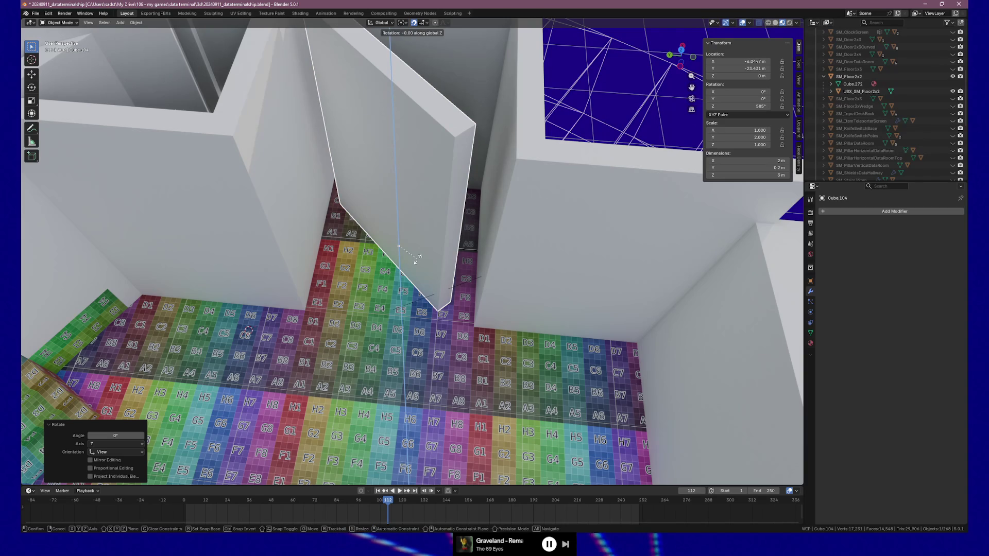
key(Escape)
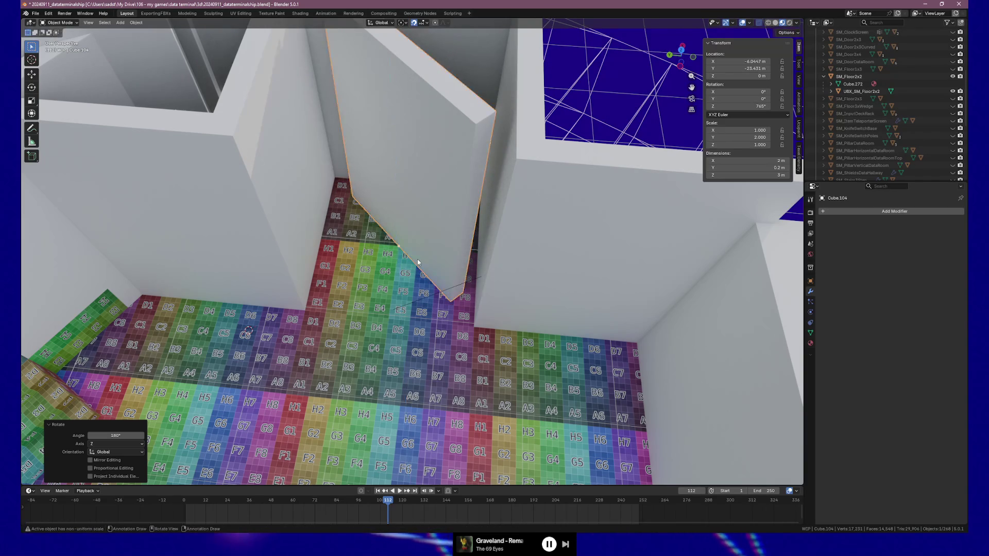
Step: Turn the diagonal wall a further 90° and shift it aside in top view
key(r)
key(z)
key(z)
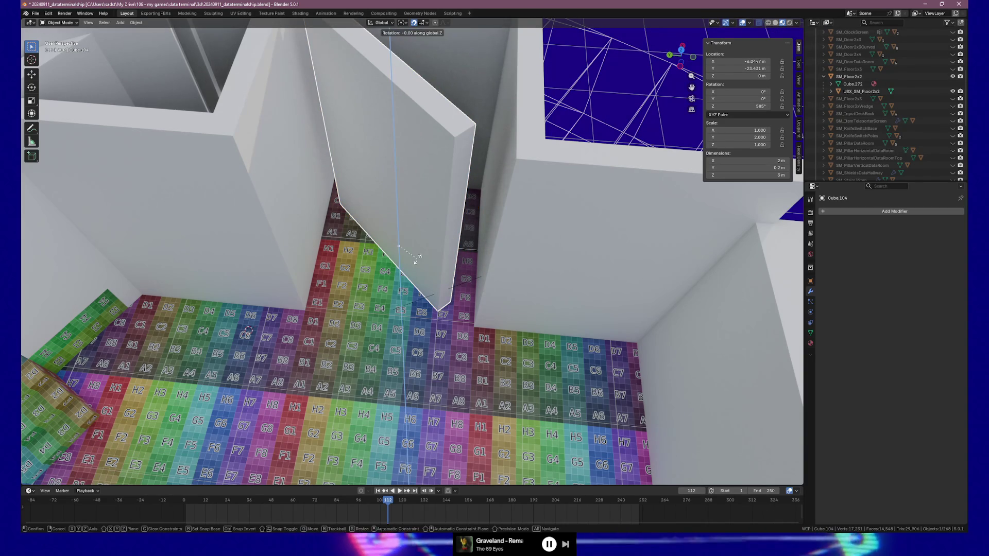
text(90)
key(Return)
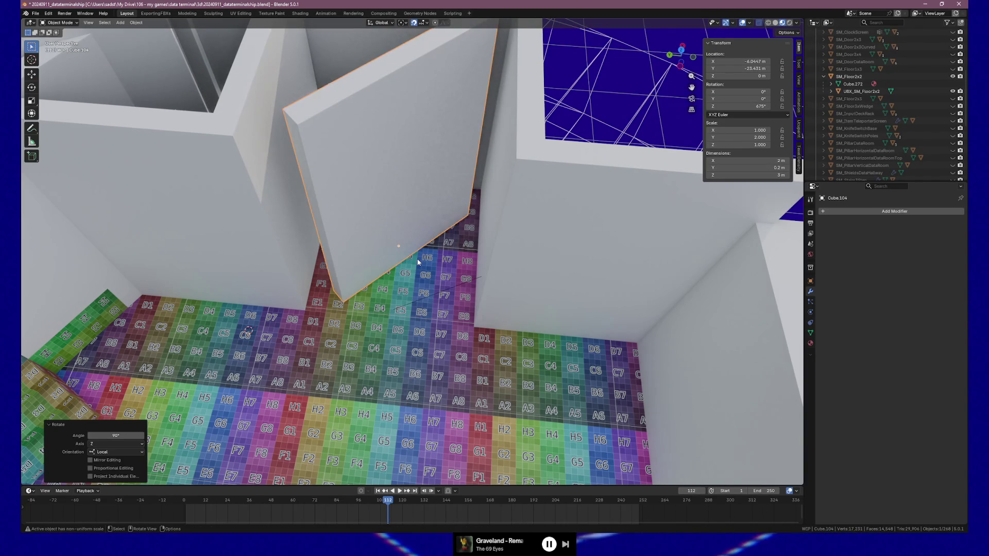
drag(418, 263, 443, 178)
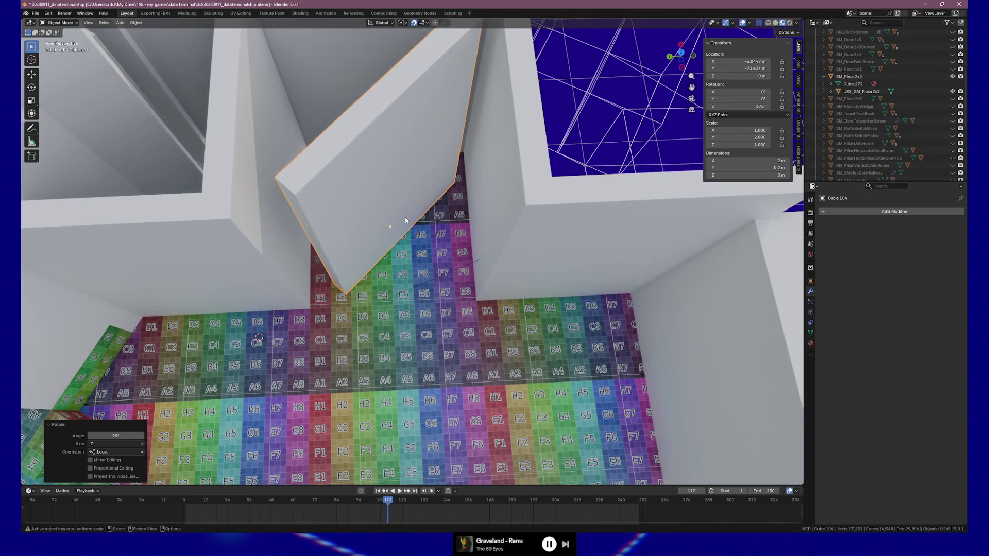
key(KP_7)
key(g)
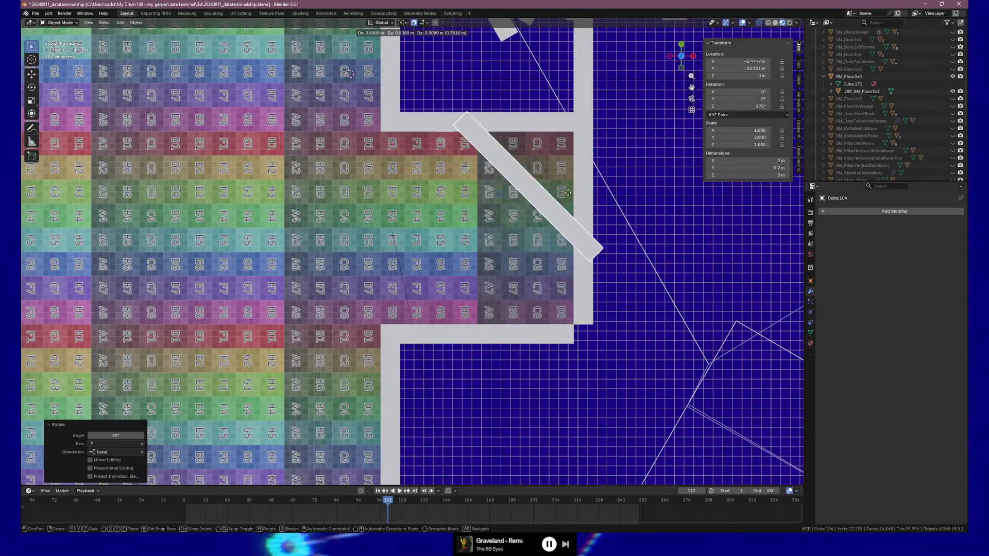
click(567, 194)
mouse_move(567, 193)
mouse_down()
mouse_move(462, 216)
mouse_move(392, 347)
mouse_move(417, 338)
mouse_move(406, 343)
mouse_move(448, 281)
mouse_move(481, 271)
mouse_move(418, 280)
mouse_move(422, 287)
mouse_up()
Step: Select wall block Cube.096 and enter Edit Mode on its mesh
click(391, 348)
click(454, 270)
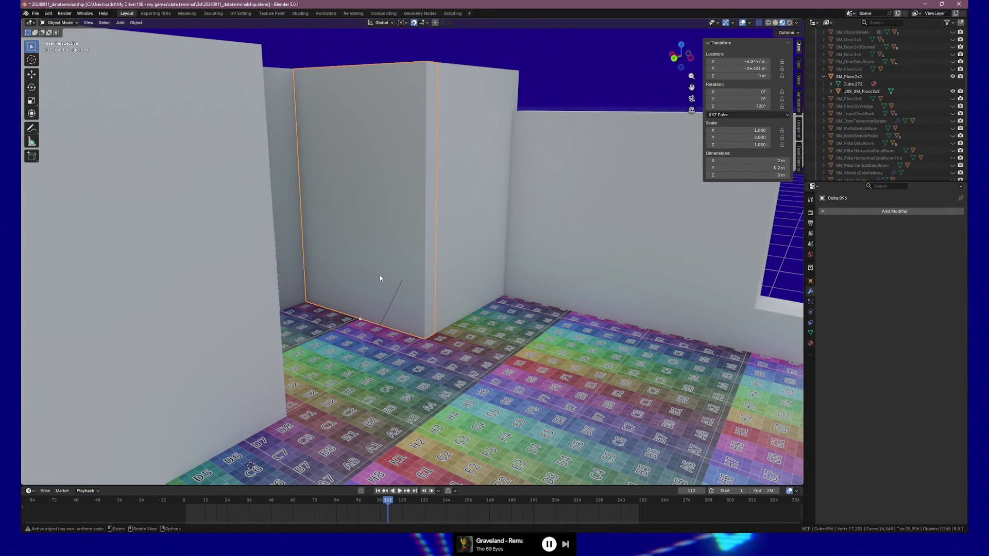
key(Tab)
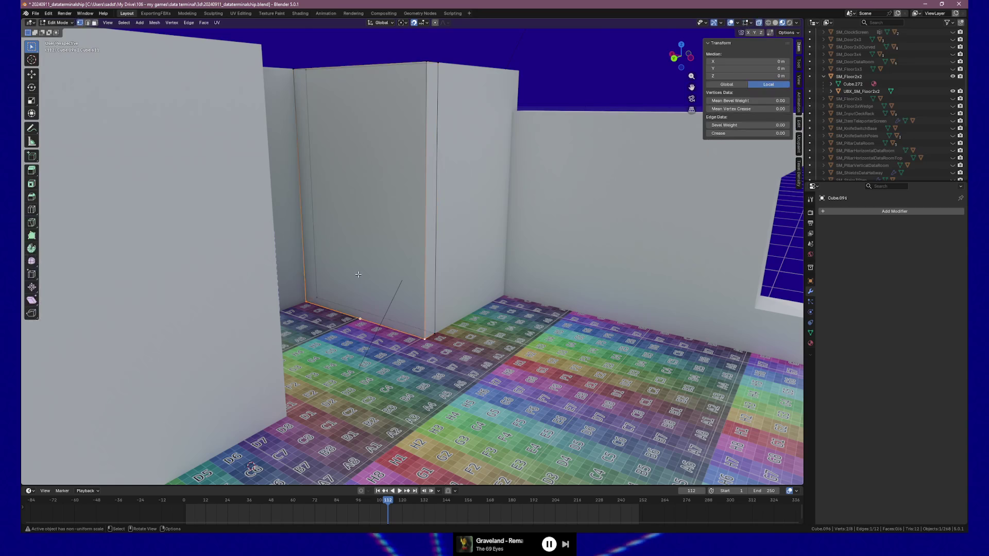
Step: Add two vertical loop cuts and scale the middle strip to double width along X
key(ctrl+r)
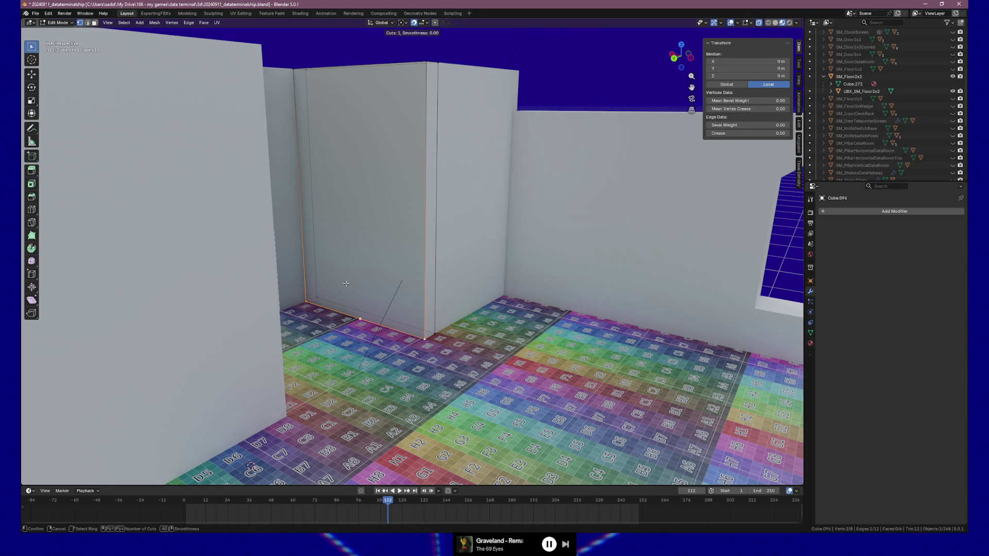
scroll(354, 309, up, 1)
click(354, 309)
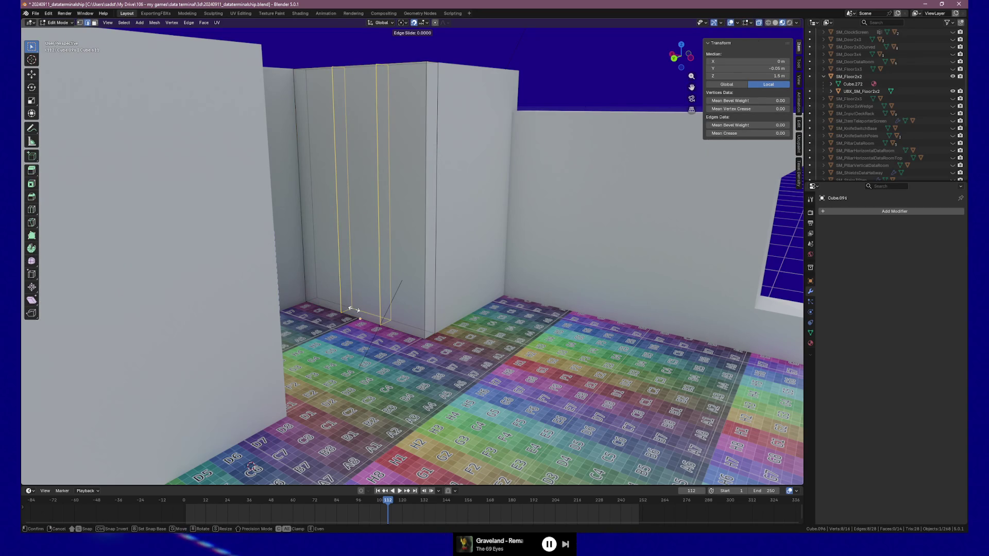
click(355, 309)
key(3)
key(s)
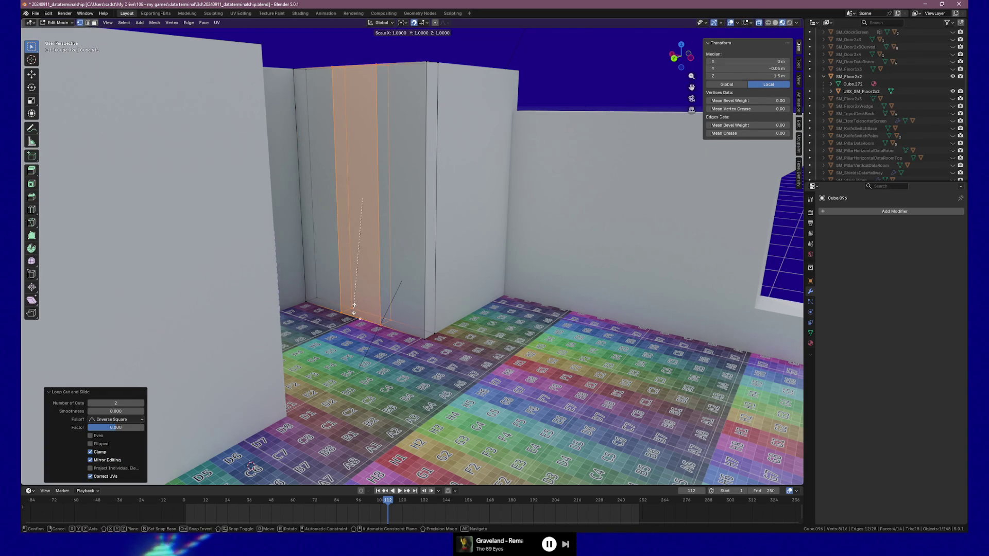
key(x)
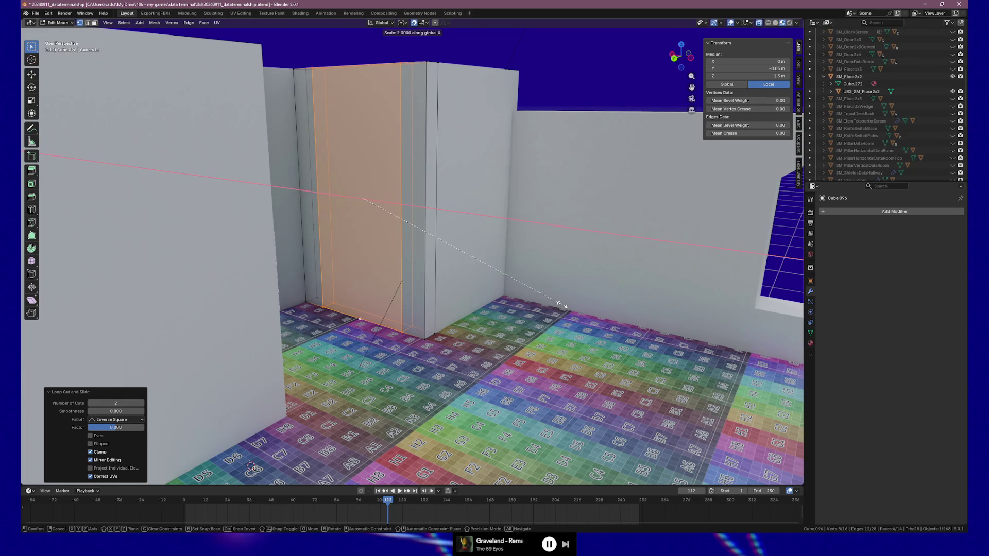
click(558, 305)
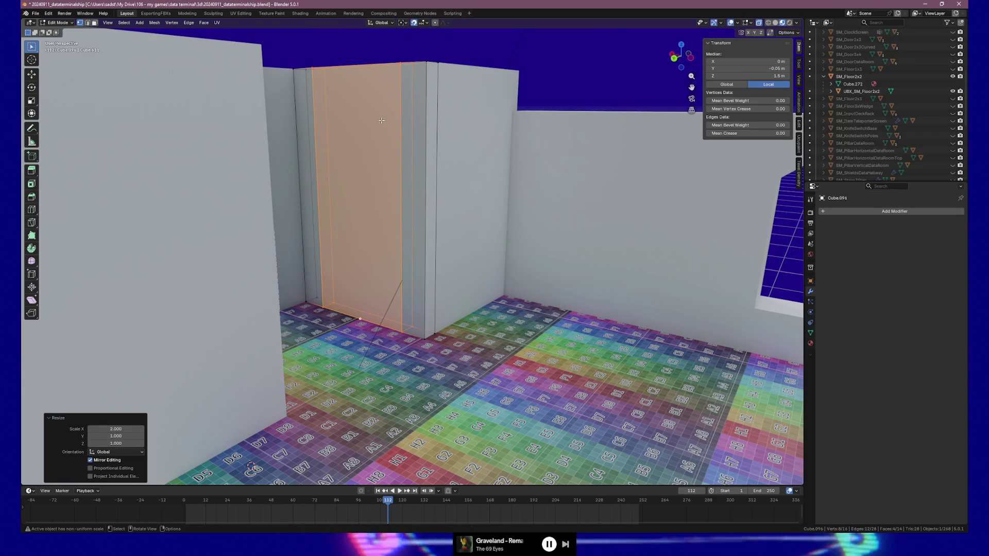
Step: Add two horizontal loop cuts and stretch the band 2.2 times taller along Z
key(ctrl+r)
scroll(374, 143, up, 2)
scroll(374, 143, down, 1)
click(374, 143)
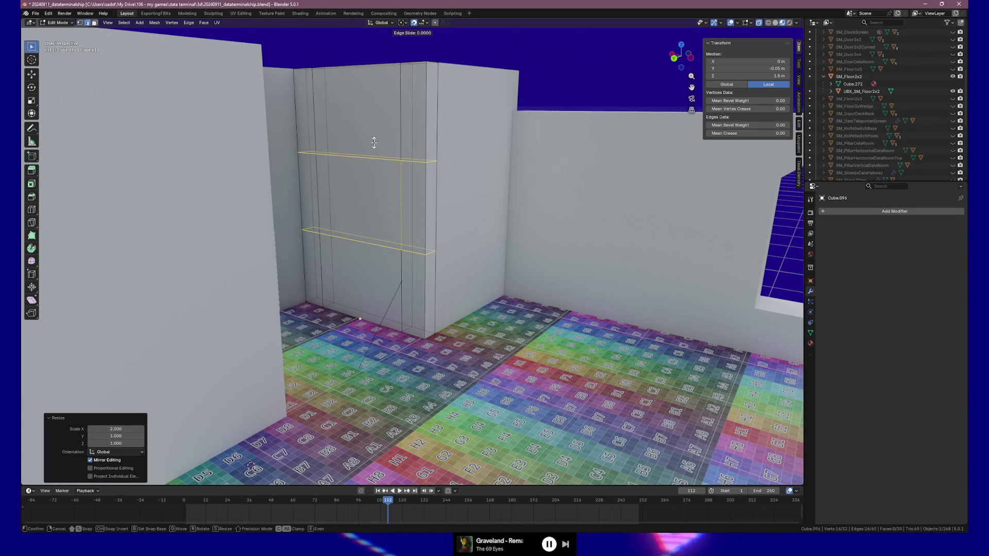
right_click(374, 143)
key(s)
key(z)
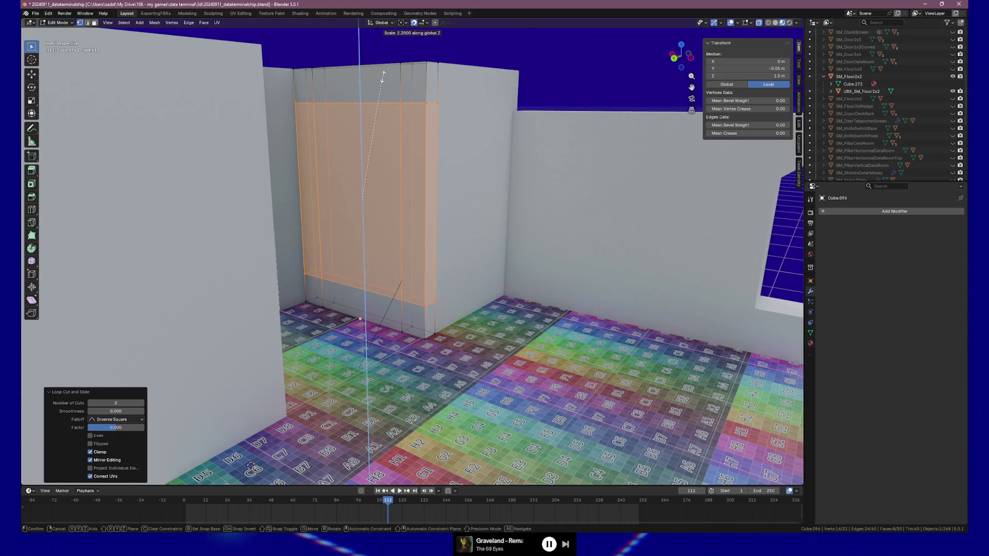
click(383, 73)
click(459, 185)
key(ctrl+z)
Step: Delete the front and back door-panel faces to open the doorway, then inspect it
key(alt+a)
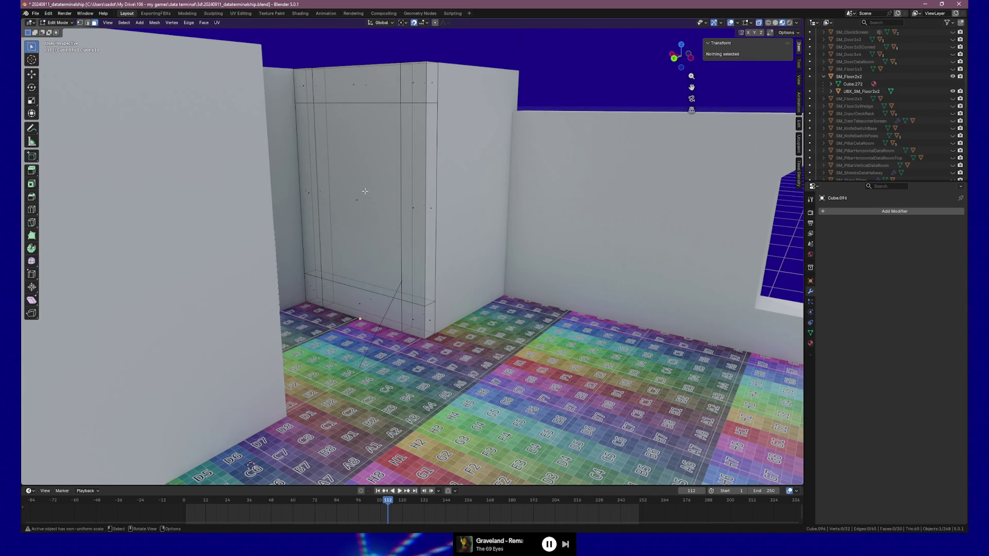
click(364, 191)
shift+click(363, 204)
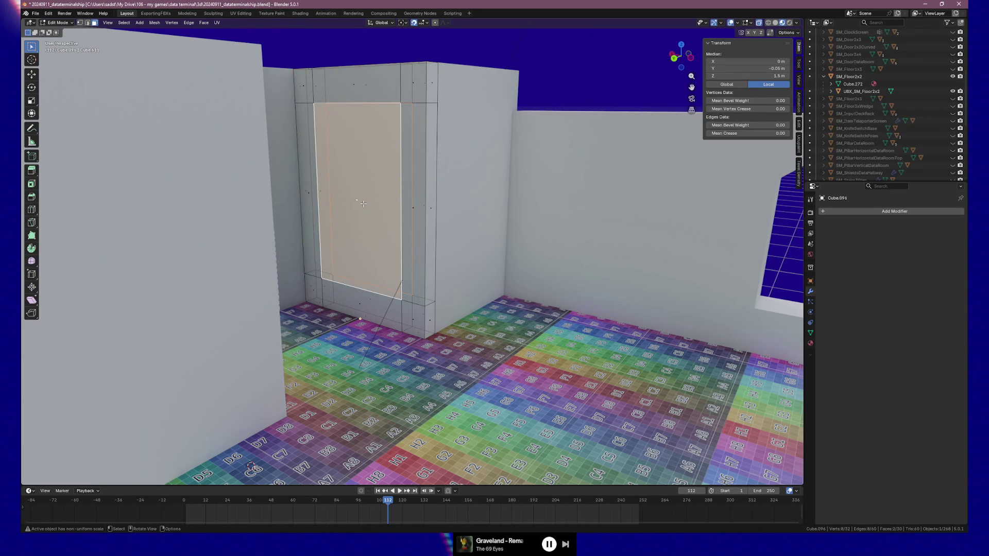
key(x)
click(380, 217)
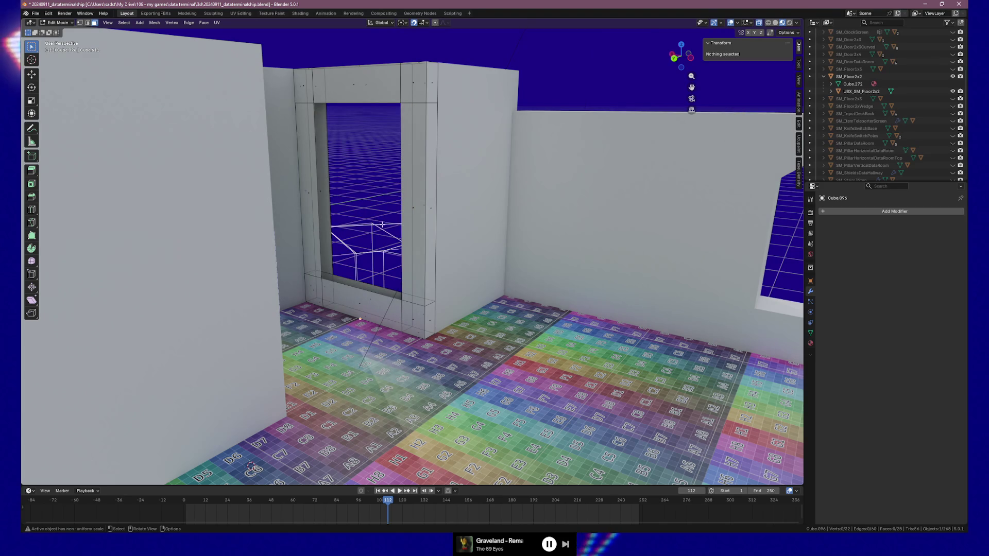
key(Tab)
mouse_move(381, 233)
mouse_down()
mouse_move(402, 227)
mouse_move(394, 228)
mouse_up()
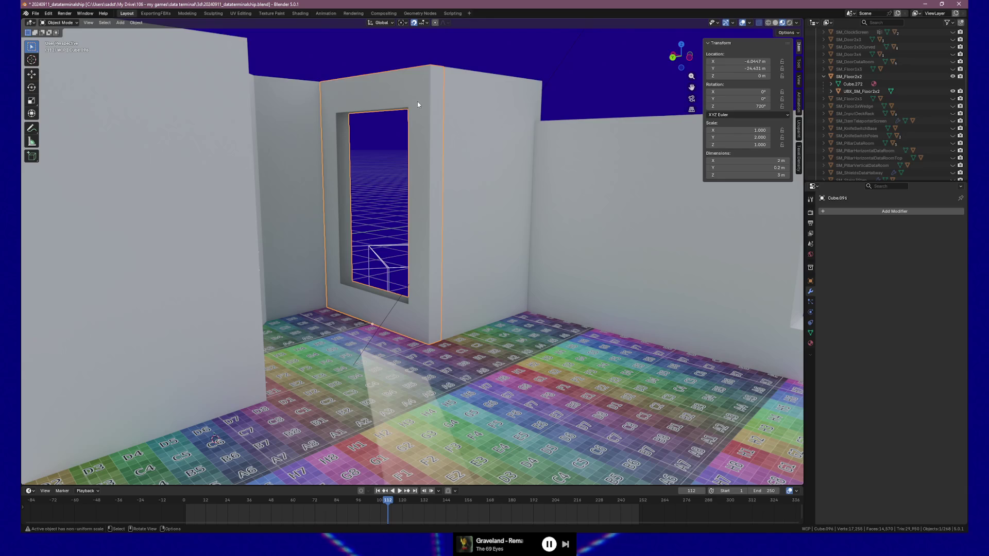
mouse_move(435, 116)
mouse_down()
mouse_move(342, 119)
mouse_move(444, 117)
mouse_up()
Step: Back in Edit Mode, select the doorway's top edge loop in edge select mode
key(Tab)
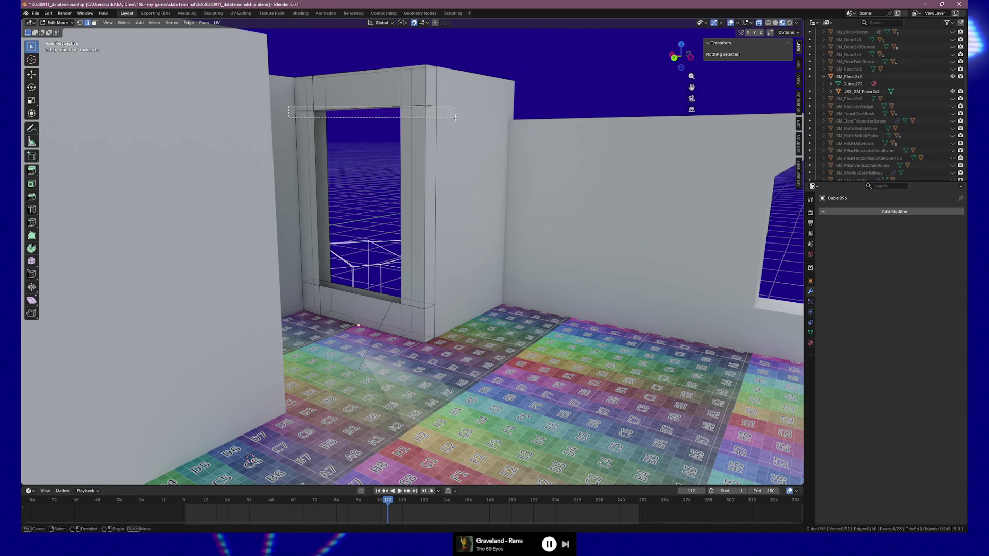
key(2)
shift+click(364, 98)
alt+click(363, 110)
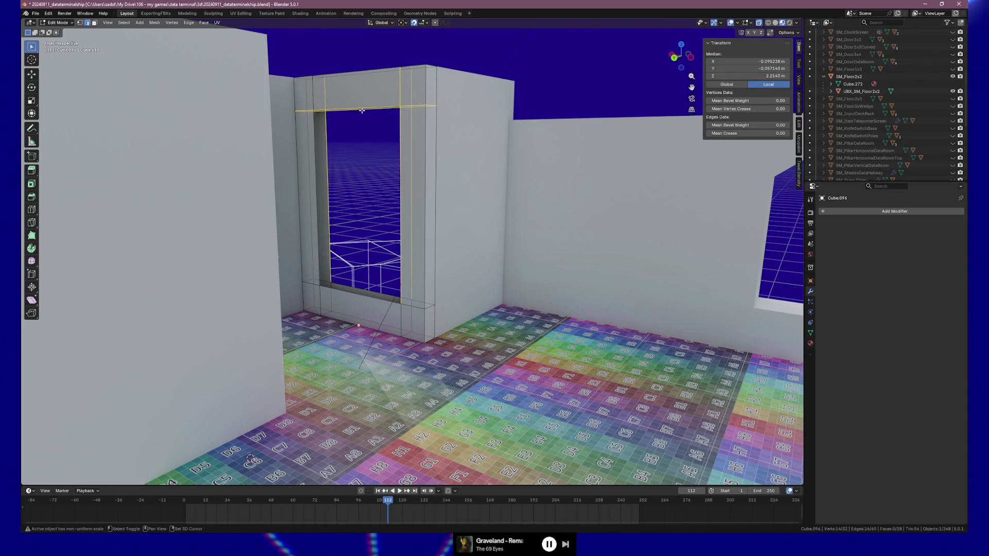
Step: Select the doorway's top and left vertical edges, leaving them unmoved for now
alt+click(365, 111)
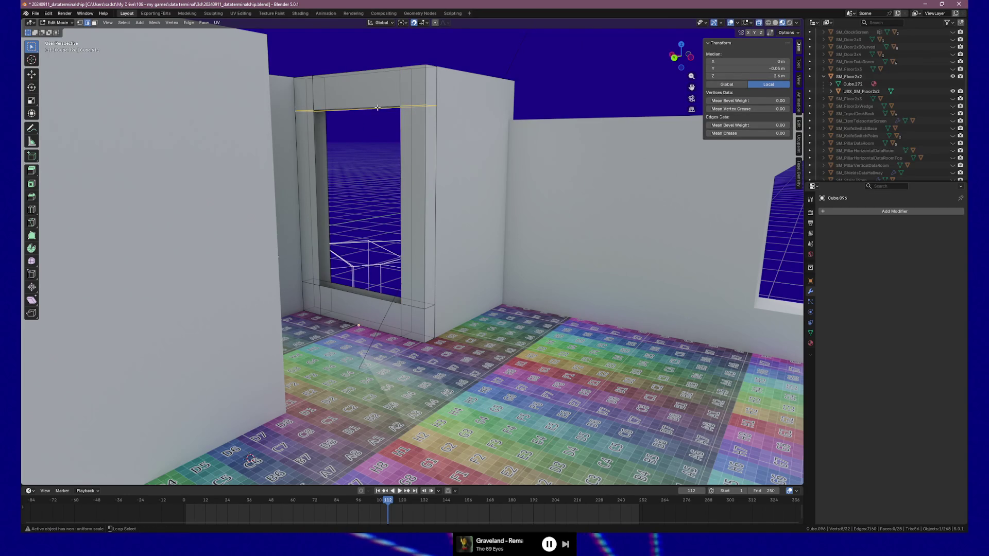
shift+click(301, 111)
shift+click(381, 102)
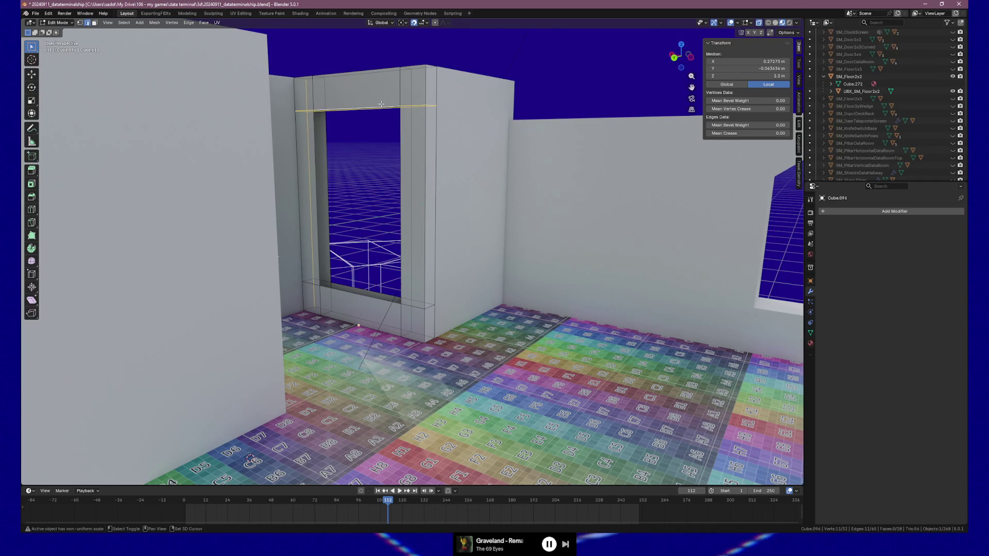
key(g)
key(z)
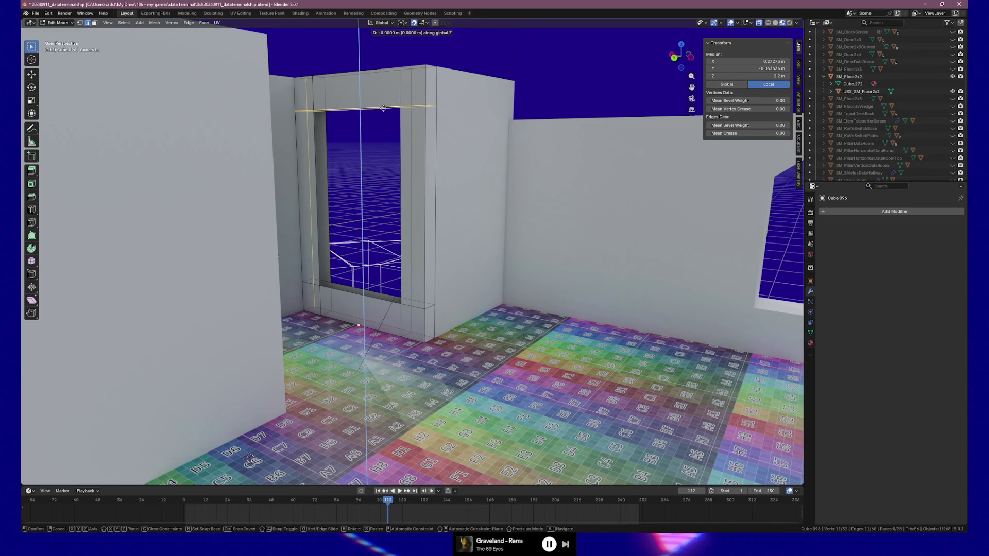
key(Escape)
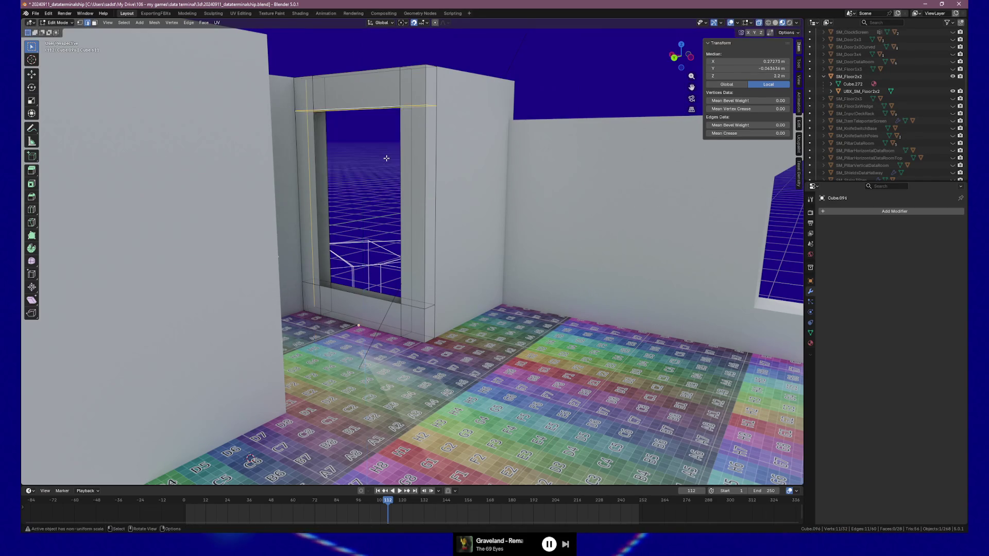
drag(389, 151, 309, 68)
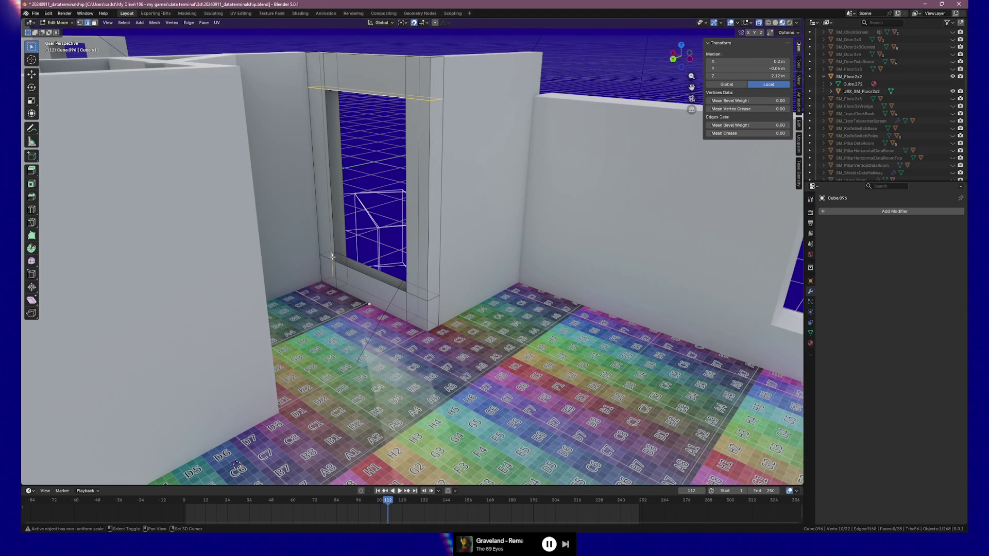
drag(335, 254, 371, 253)
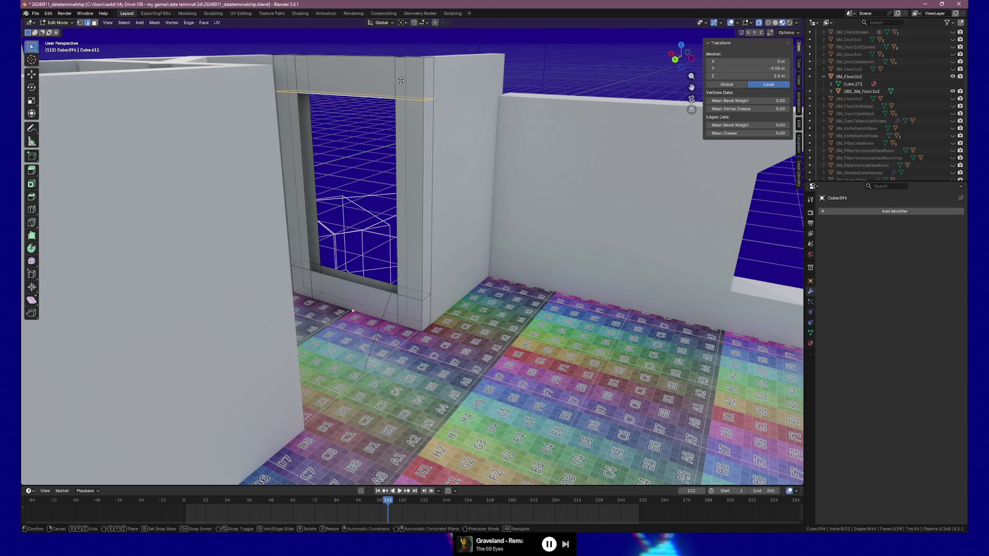
Step: In Front Orthographic view, lower the opening's top edge by 0.1 m along Z
key(g)
key(z)
key(Escape)
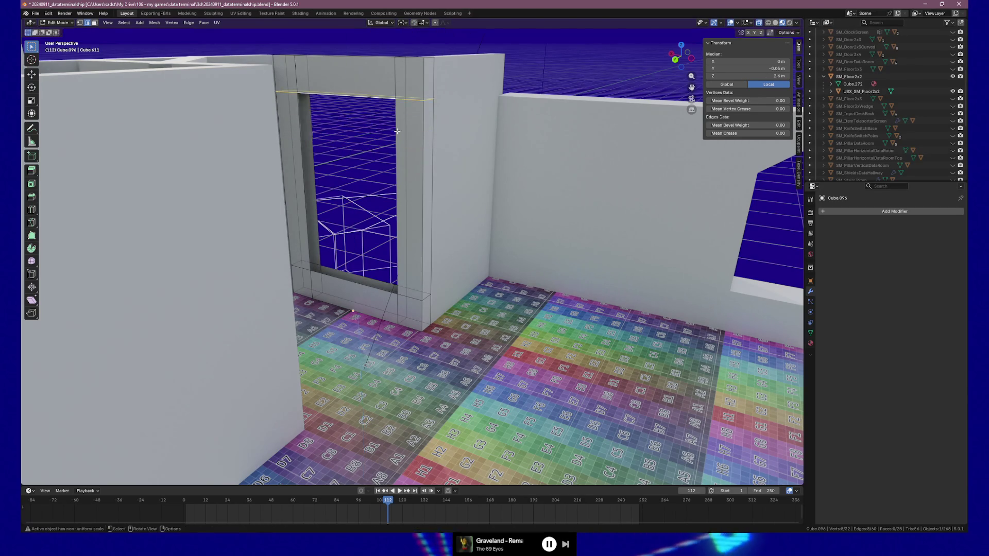
key(KP_1)
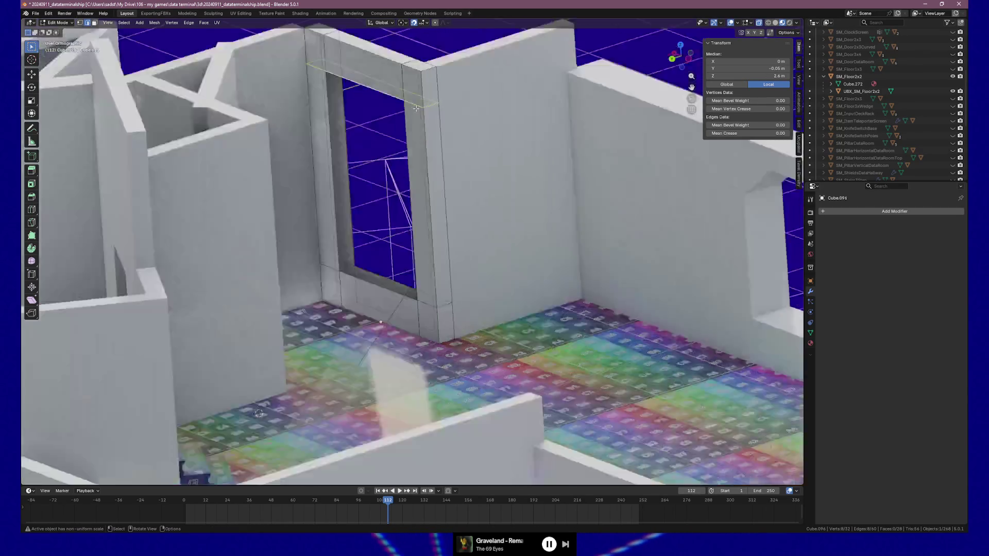
scroll(381, 213, up, 3)
drag(382, 213, 353, 242)
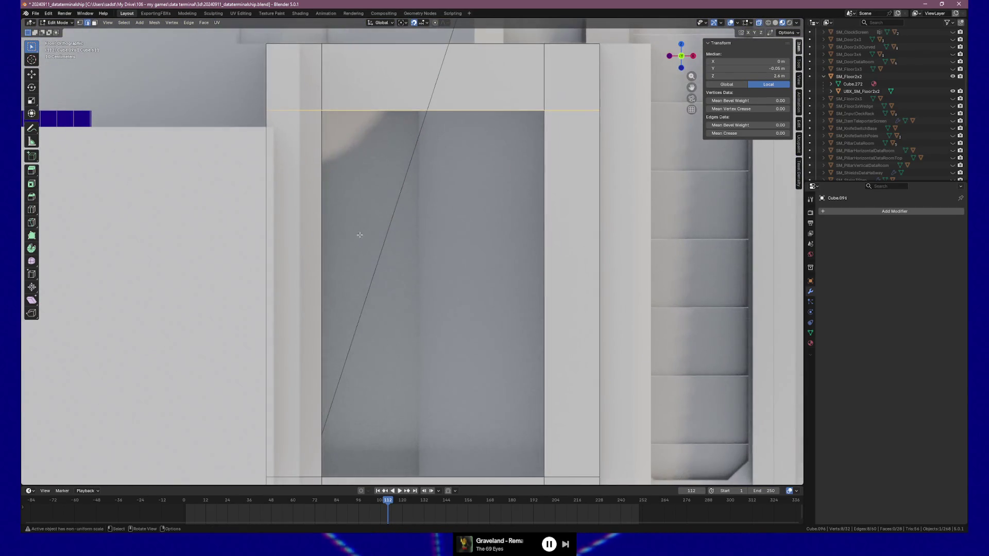
key(g)
key(z)
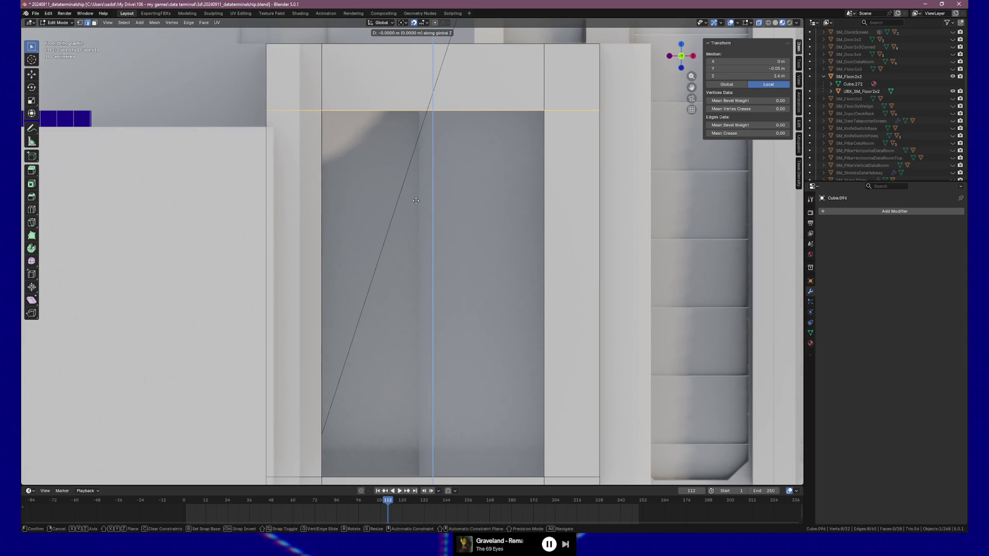
click(420, 227)
Step: Return to a perspective view and select the edge loop around the door opening
scroll(444, 208, down, 2)
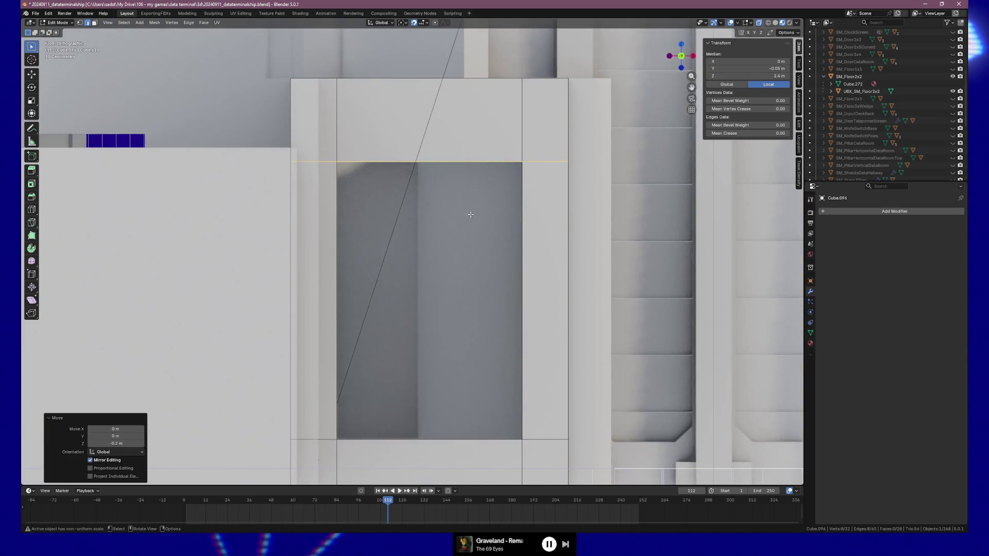
mouse_move(442, 207)
mouse_down()
mouse_move(391, 226)
mouse_move(502, 223)
mouse_move(482, 199)
mouse_up()
alt+click(399, 382)
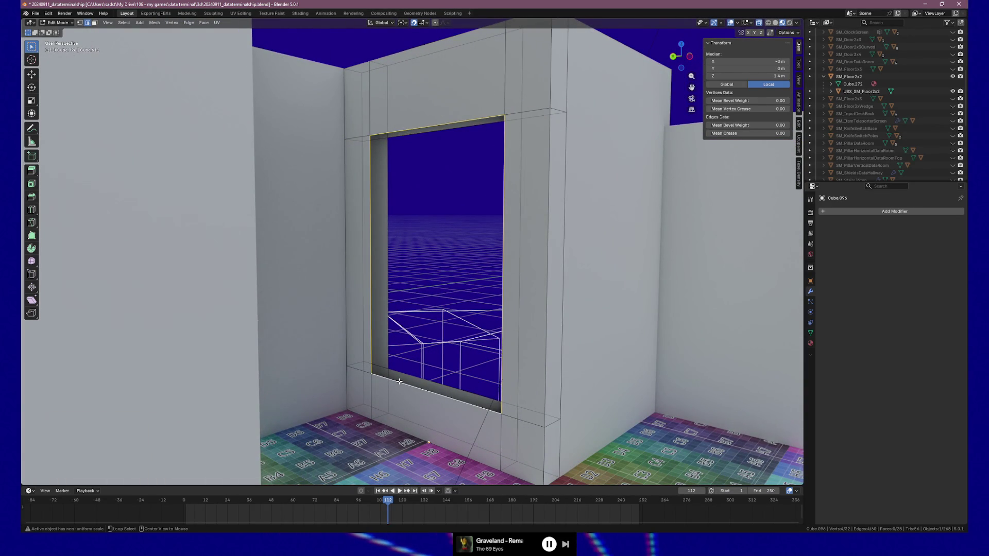
Step: Select the opening's bottom edges and lower them by 0.1 m along Z
click(372, 381)
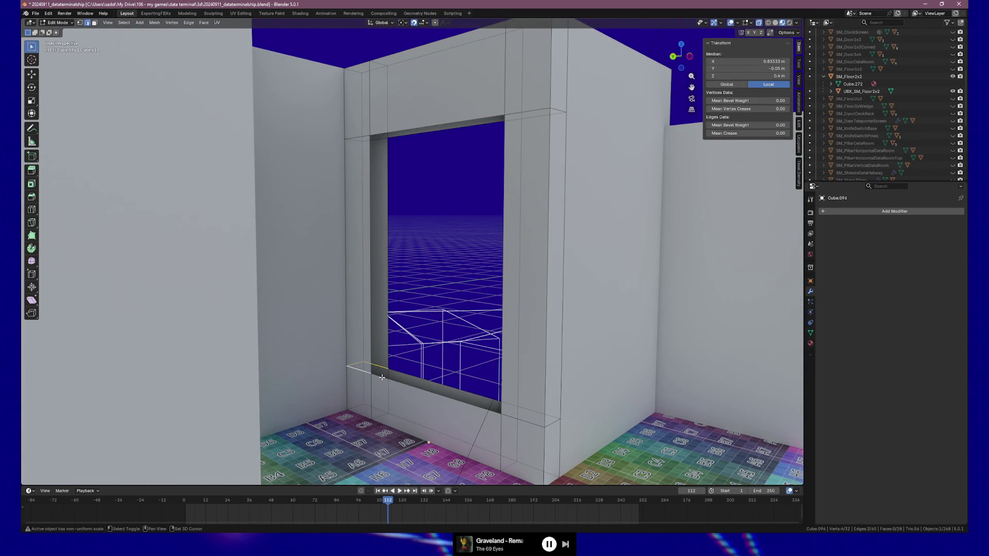
alt+shift+click(536, 398)
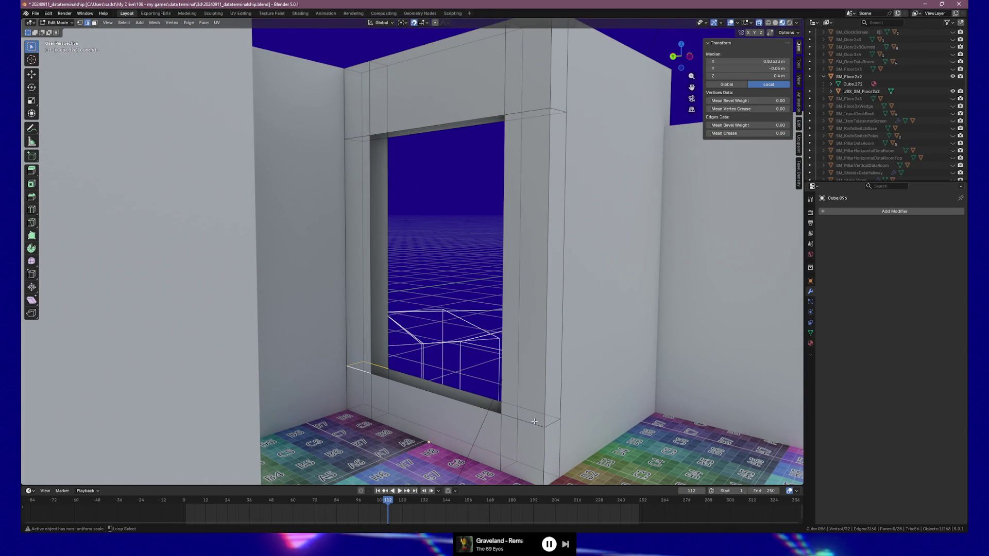
shift+click(470, 393)
key(g)
key(Escape)
key(KP_1)
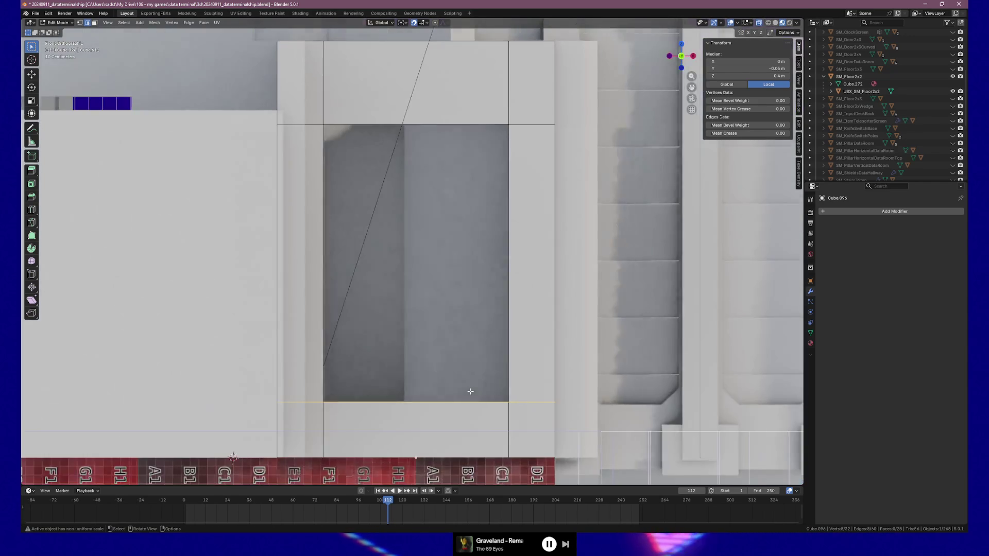
key(g)
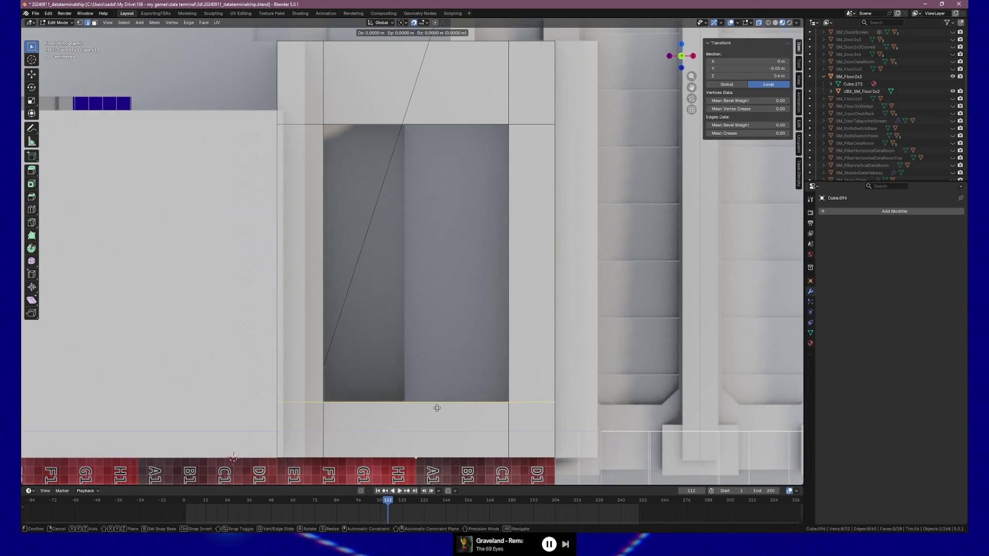
key(z)
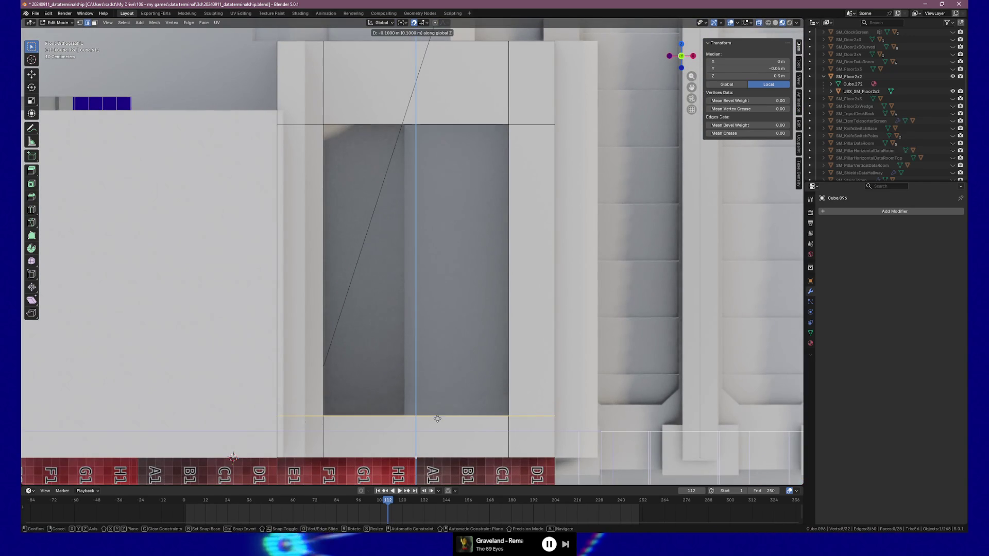
click(437, 421)
Step: Add the top edge loop to the selection and cancel a combined move of both loops
mouse_move(415, 311)
mouse_down()
mouse_move(507, 322)
mouse_move(489, 309)
mouse_up()
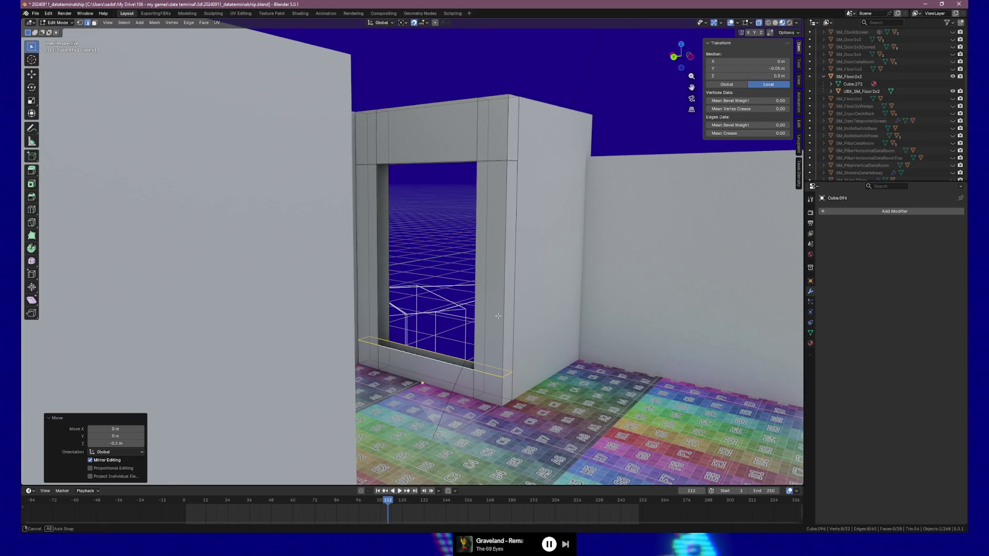
alt+shift+click(496, 161)
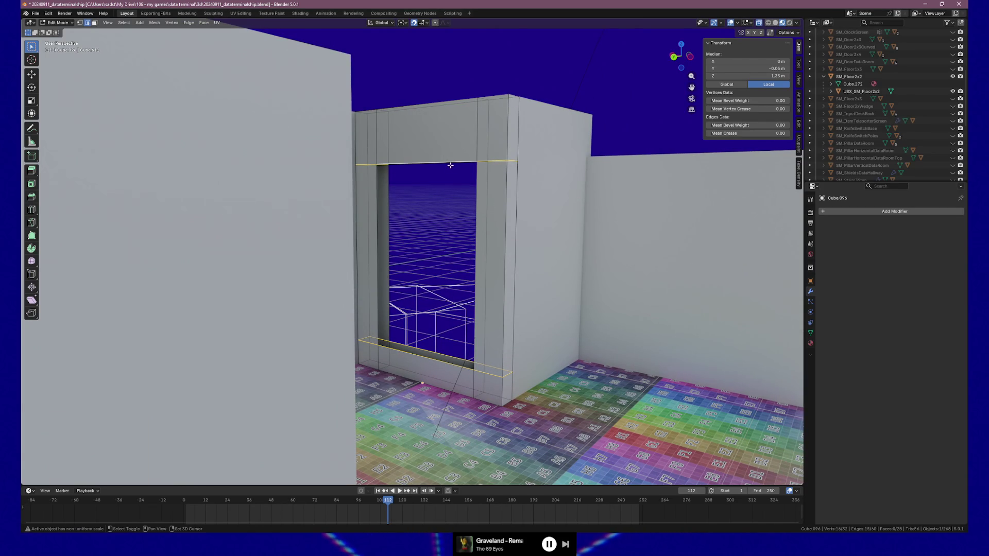
key(KP_1)
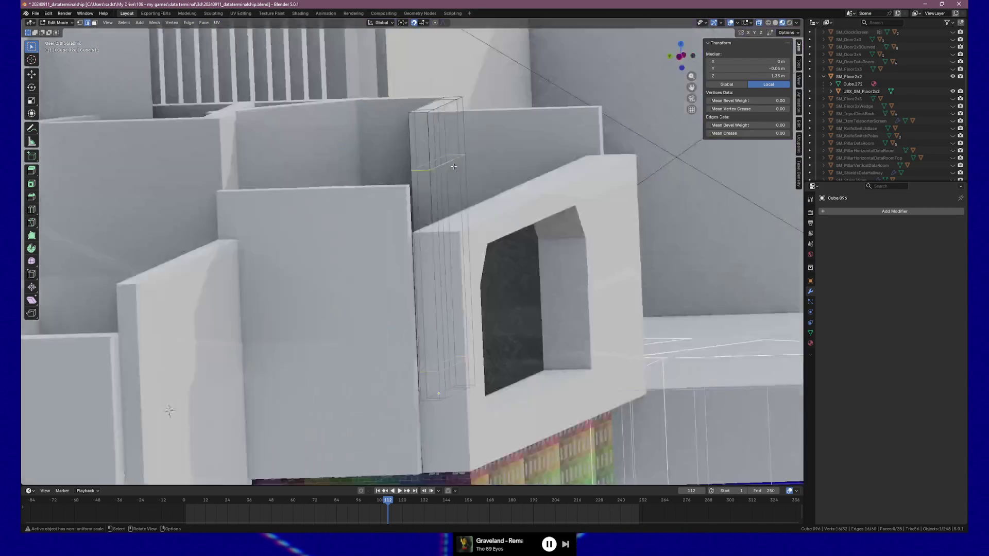
key(g)
key(z)
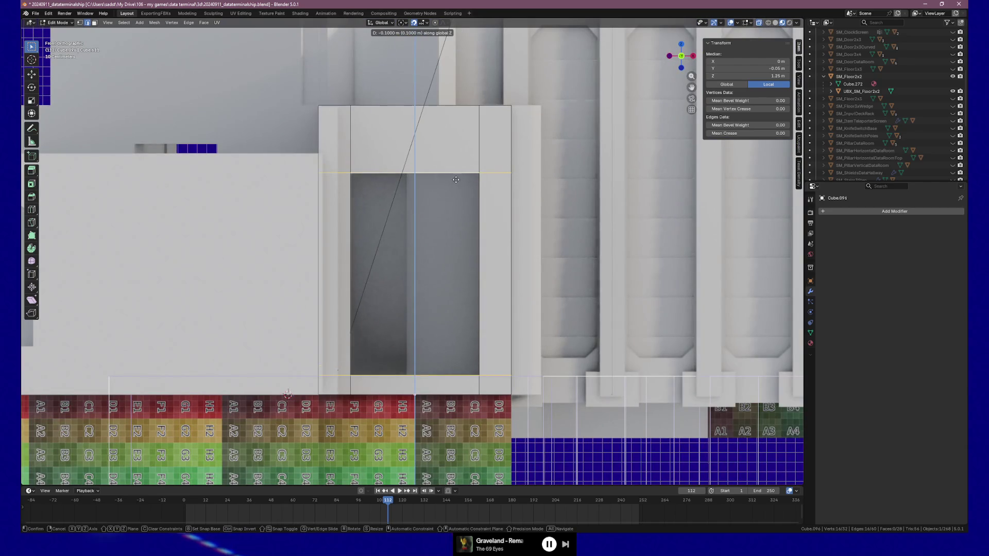
right_click(456, 180)
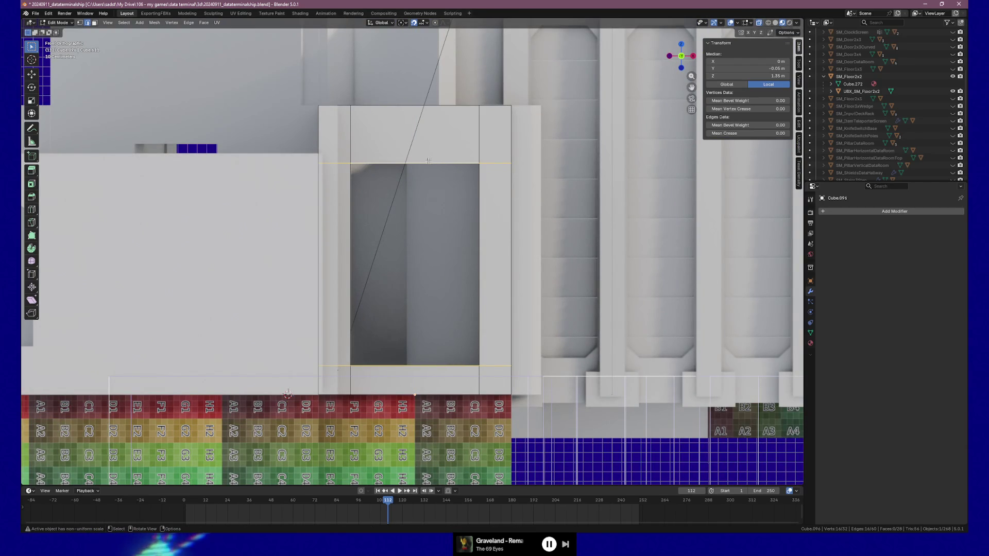
Step: Select only the opening's top edge and lower it by 0.1 m along Z
click(480, 165)
shift+click(482, 164)
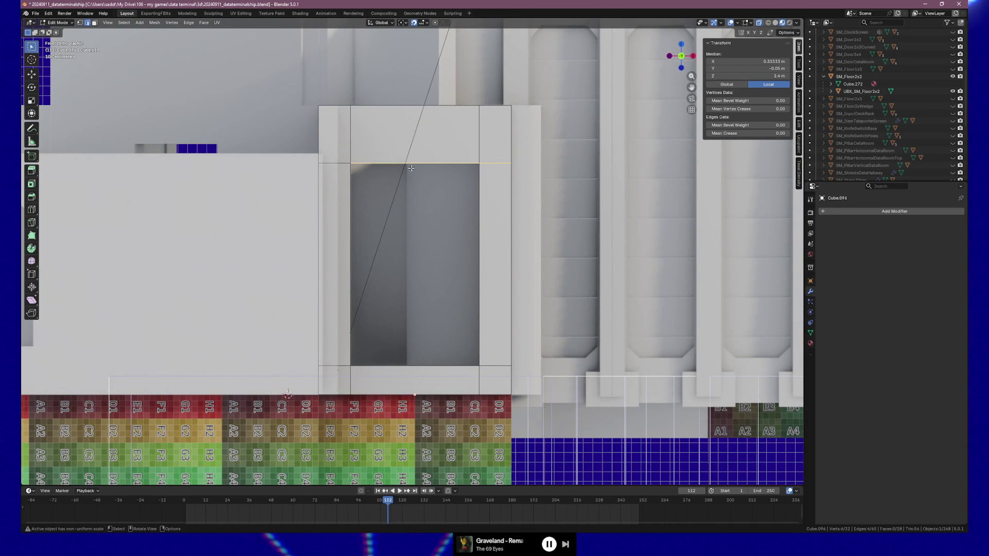
drag(442, 175, 421, 171)
key(KP_3)
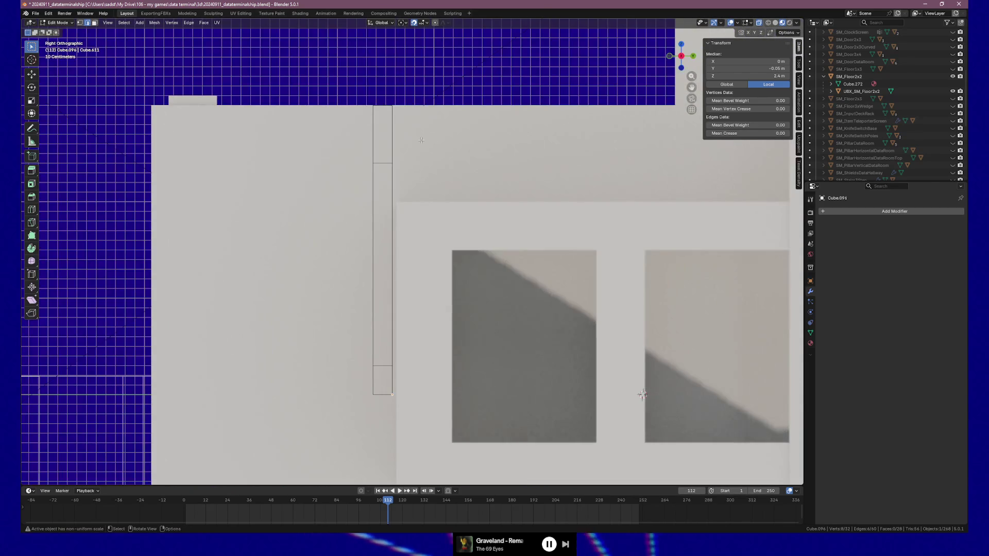
drag(383, 194, 448, 193)
key(g)
key(z)
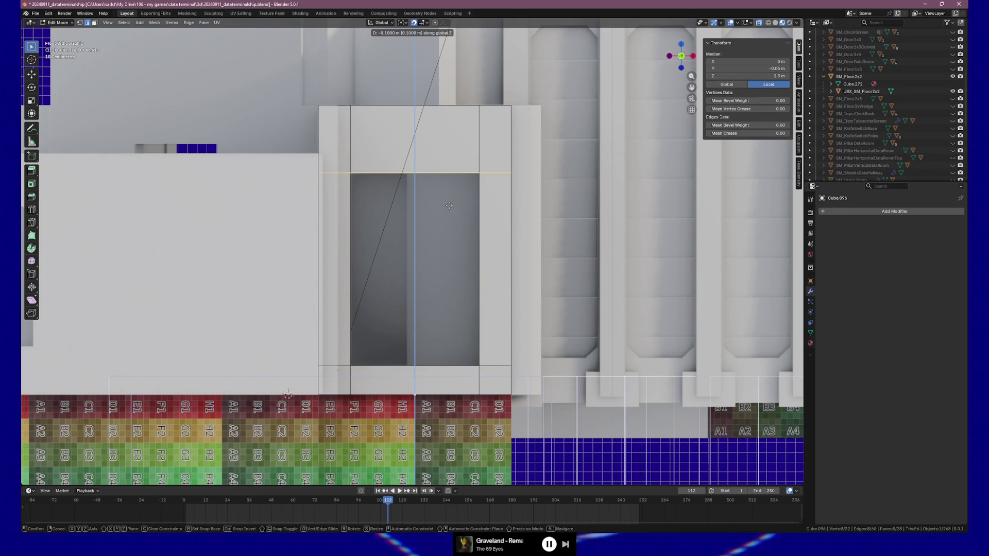
click(449, 206)
mouse_move(397, 194)
mouse_down()
mouse_move(528, 207)
mouse_move(460, 173)
mouse_up()
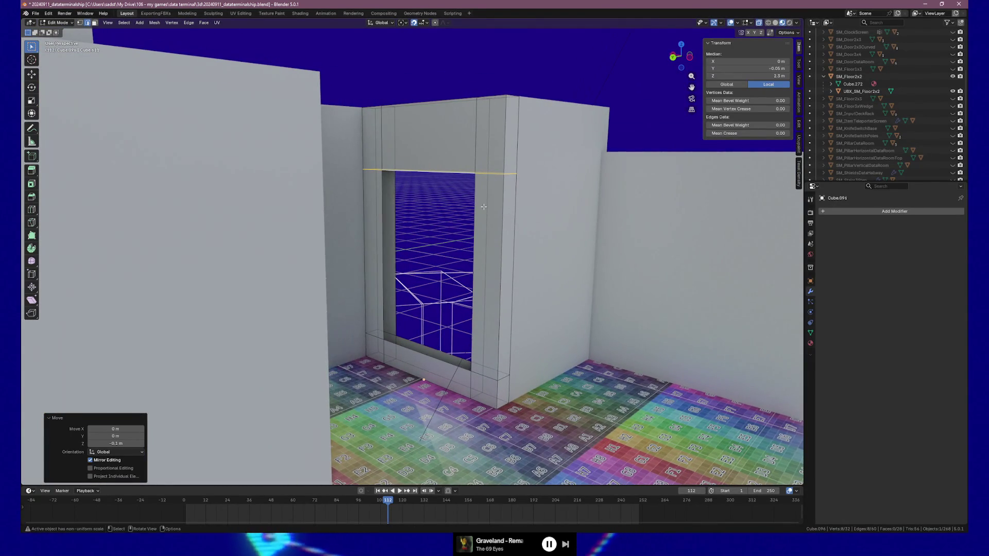
key(ctrl+r)
click(460, 173)
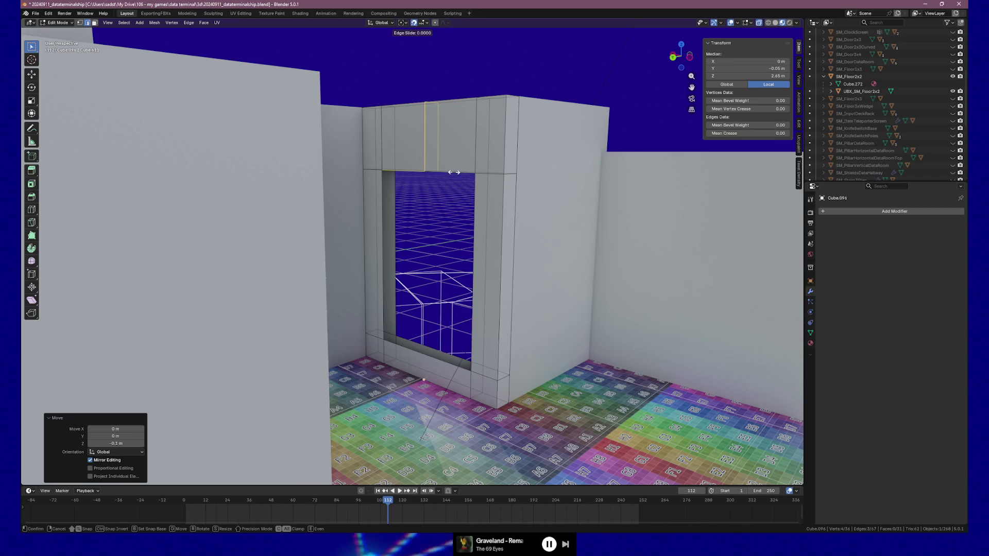
right_click(453, 172)
key(ctrl+z)
key(ctrl+r)
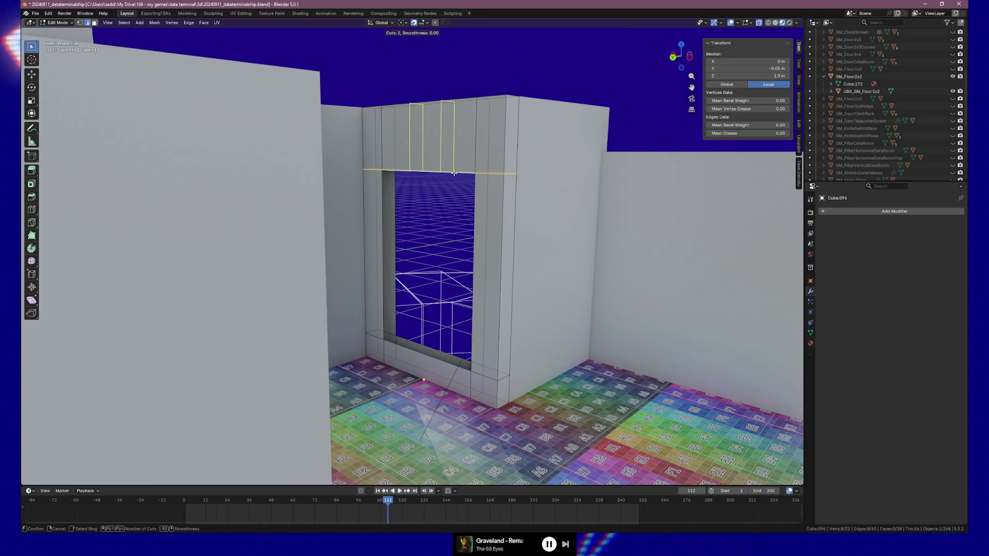
click(454, 173)
right_click(454, 173)
key(s)
key(y)
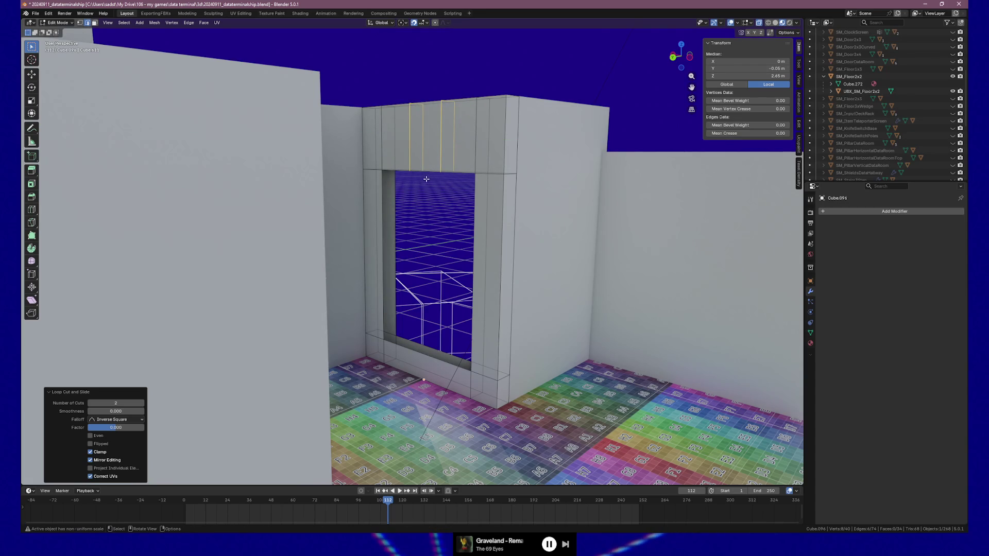
key(s)
key(x)
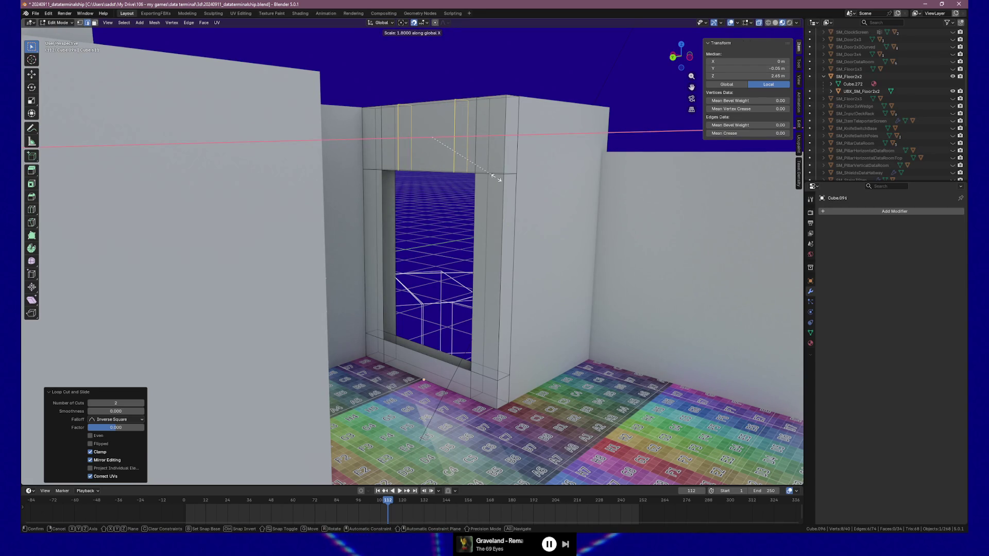
click(496, 178)
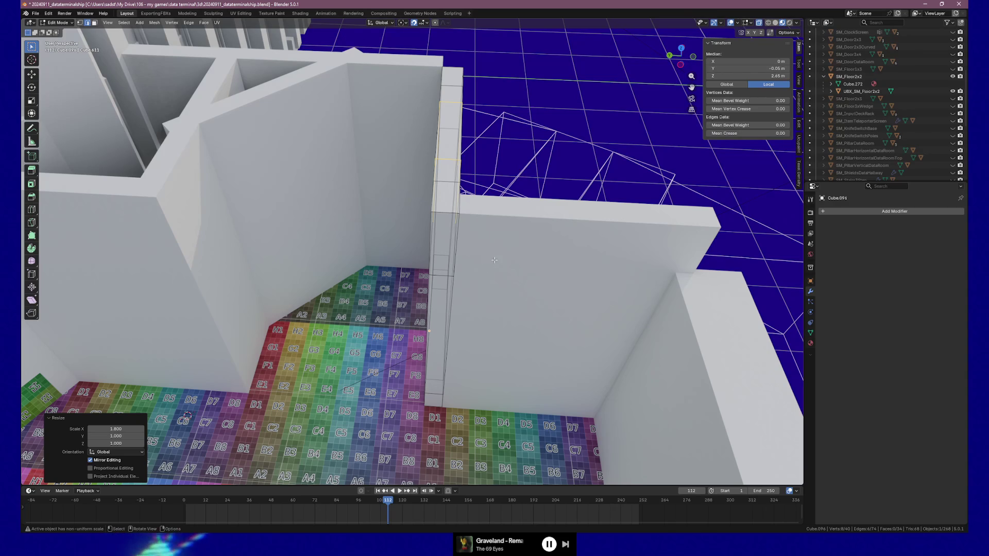
mouse_move(408, 244)
mouse_down()
mouse_move(532, 187)
mouse_move(491, 268)
mouse_move(451, 248)
mouse_move(458, 236)
mouse_up()
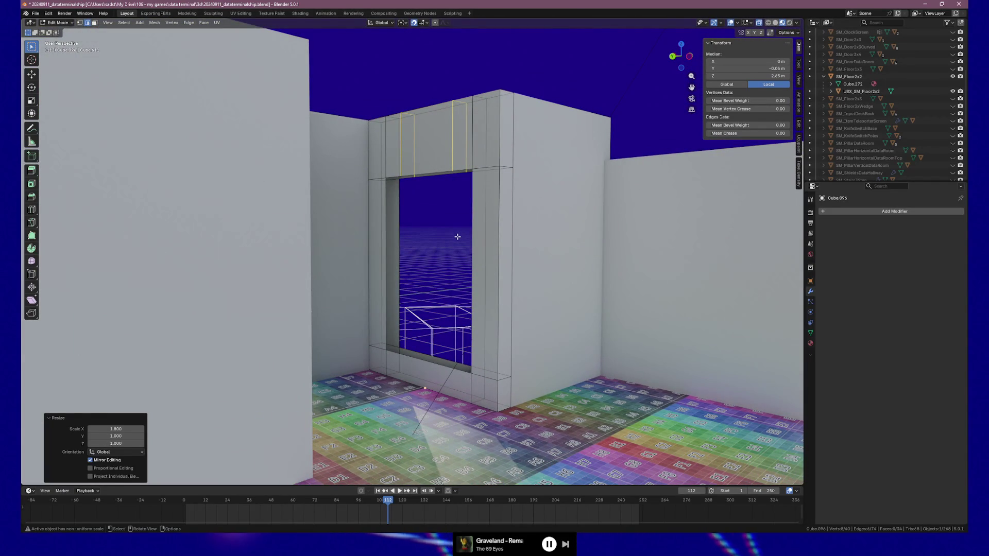
key(ctrl+z)
key(ctrl+z)
mouse_move(458, 237)
mouse_down()
mouse_move(421, 231)
mouse_move(474, 166)
mouse_up()
key(ctrl+z)
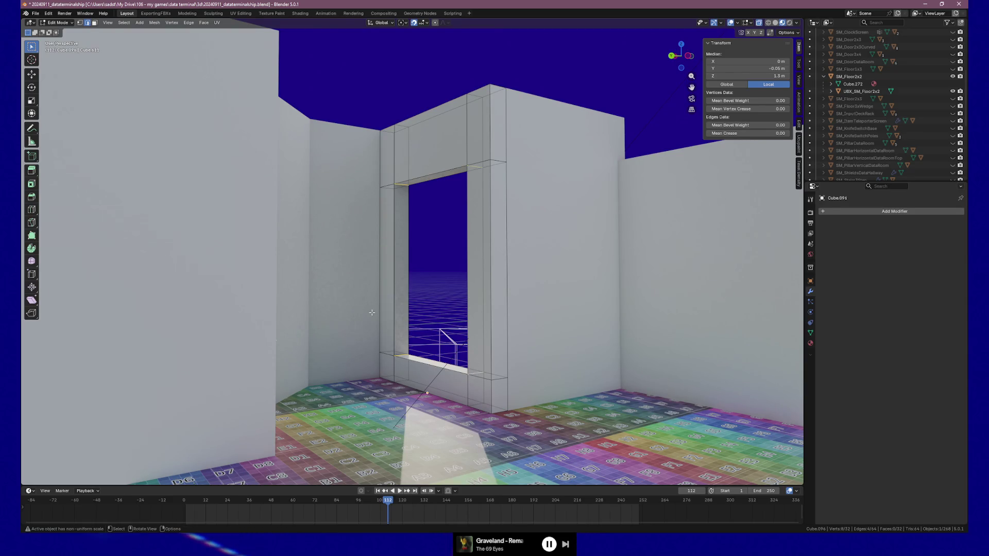
key(ctrl+b)
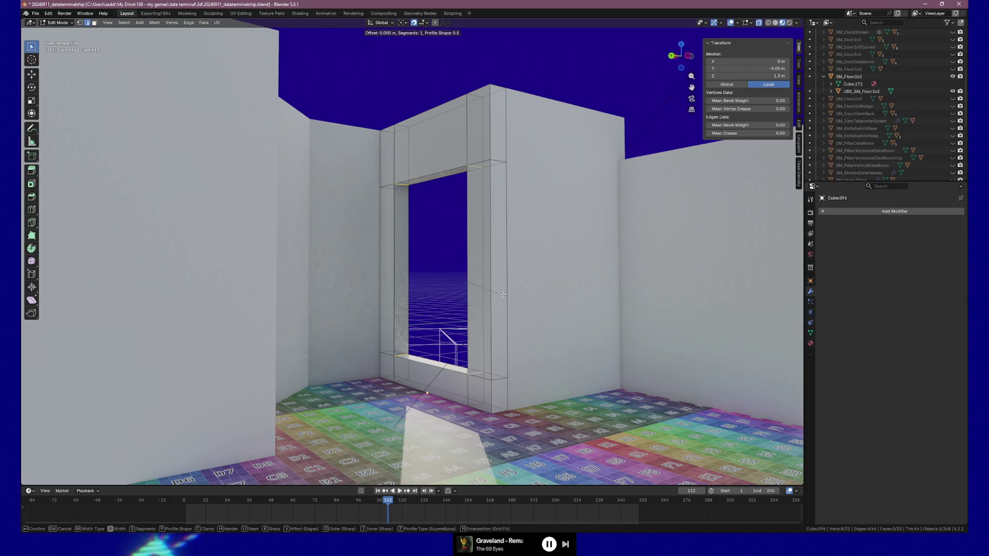
Step: Confirm the corner bevel and check the eight-sided opening in Object Mode
click(530, 316)
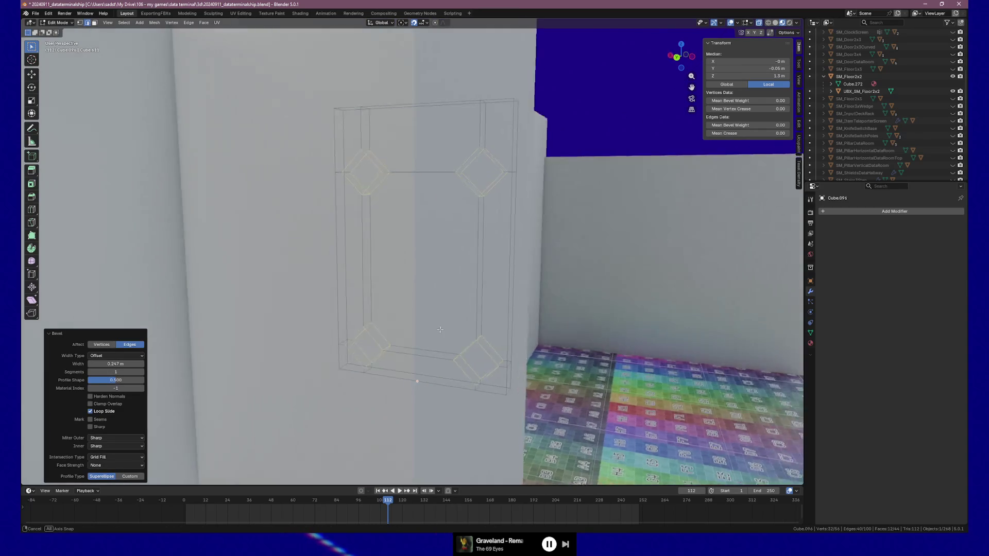
key(Tab)
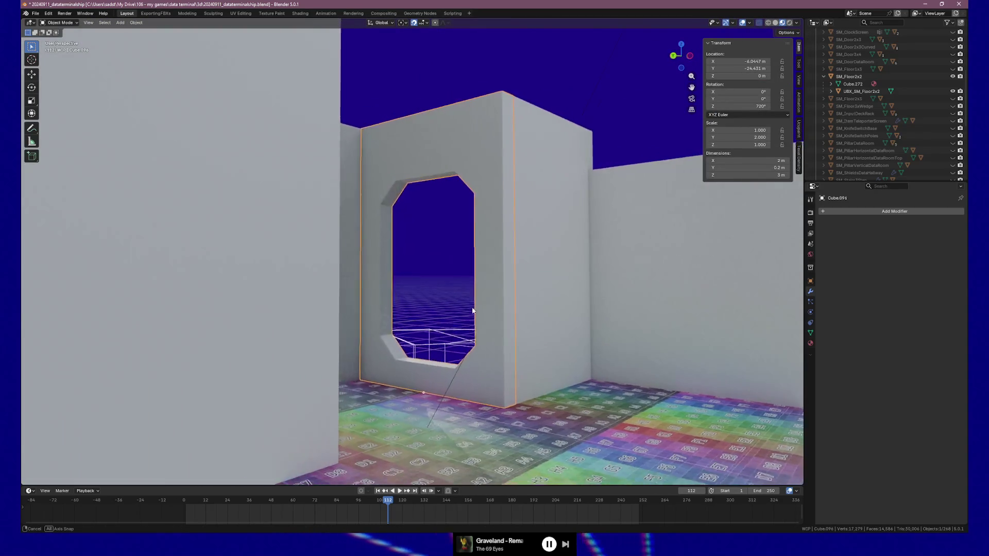
drag(415, 318, 395, 359)
Step: In side view, box-select the vertices along one wall face and start moving them
key(Tab)
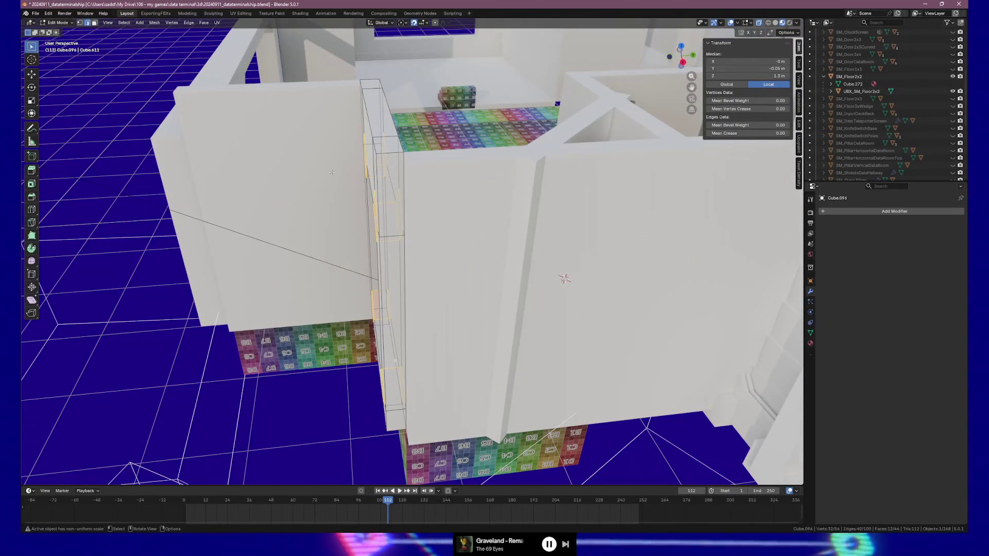
key(KP_1)
key(KP_3)
key(b)
drag(354, 303, 392, 397)
key(g)
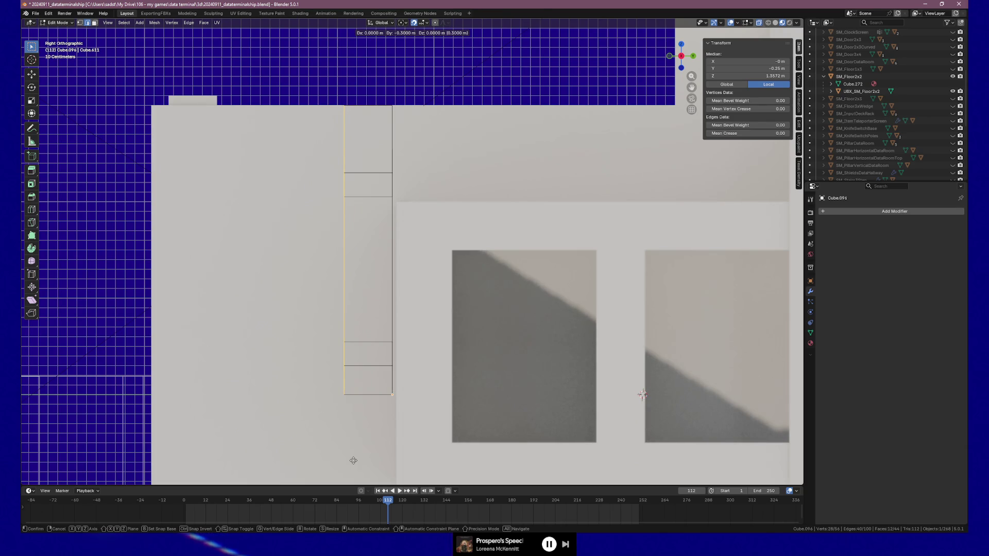
Step: Confirm the 0.3 m vertex shift for a 0.5 m-thick wall and orbit around it in Object Mode
click(353, 460)
drag(353, 461, 363, 290)
mouse_move(421, 393)
mouse_down()
mouse_move(216, 394)
mouse_move(339, 355)
mouse_up()
key(Tab)
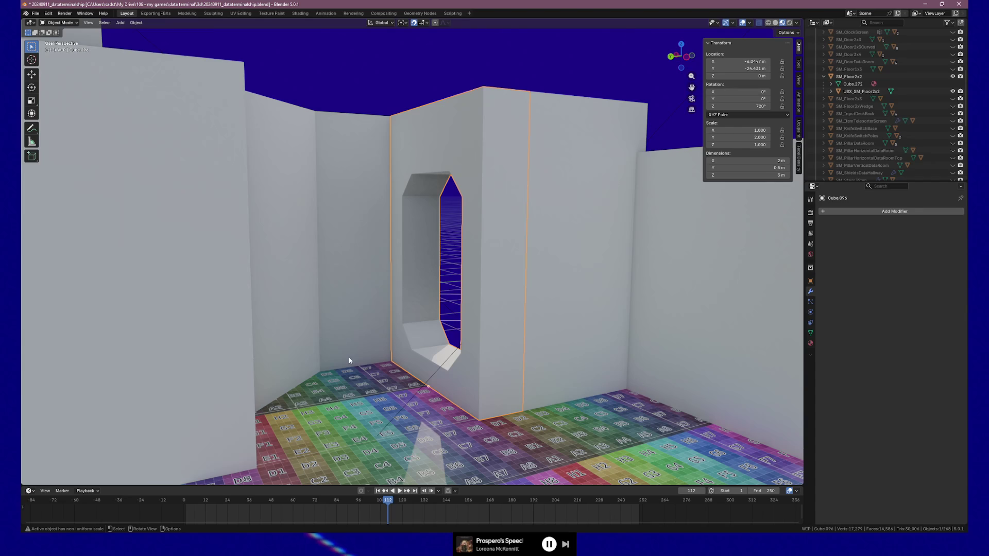
mouse_move(338, 360)
mouse_down()
mouse_move(362, 349)
mouse_move(323, 381)
mouse_move(394, 345)
mouse_up()
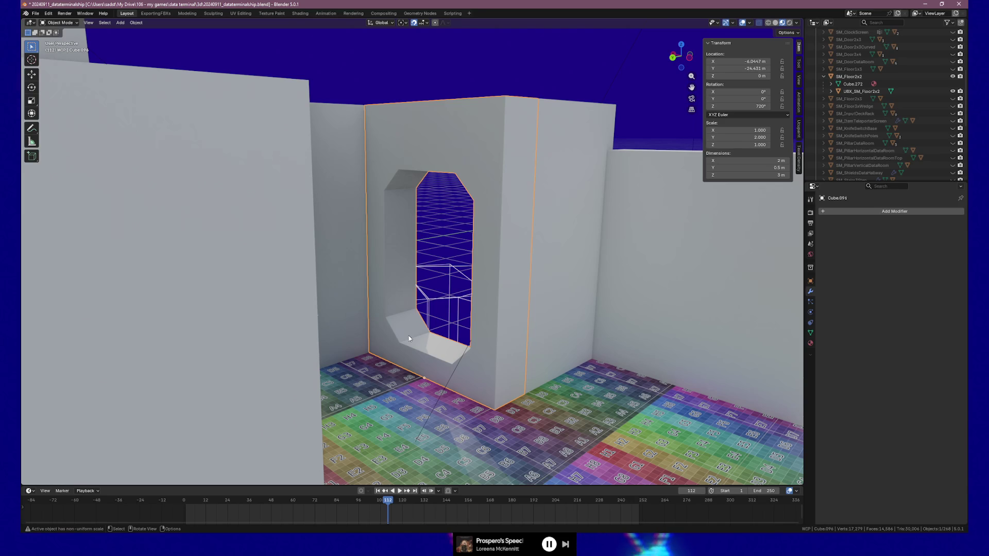
mouse_move(462, 224)
mouse_down()
mouse_move(429, 231)
mouse_move(450, 221)
mouse_move(470, 226)
mouse_move(465, 231)
mouse_up()
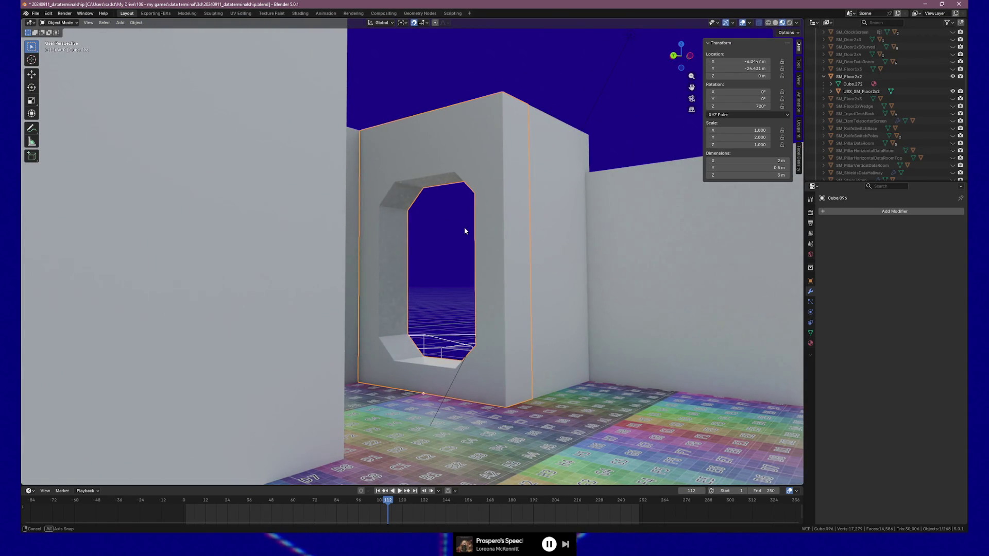
mouse_move(465, 231)
mouse_down()
mouse_move(413, 245)
mouse_move(315, 247)
mouse_move(471, 241)
mouse_move(457, 246)
mouse_move(427, 230)
mouse_move(430, 240)
mouse_up()
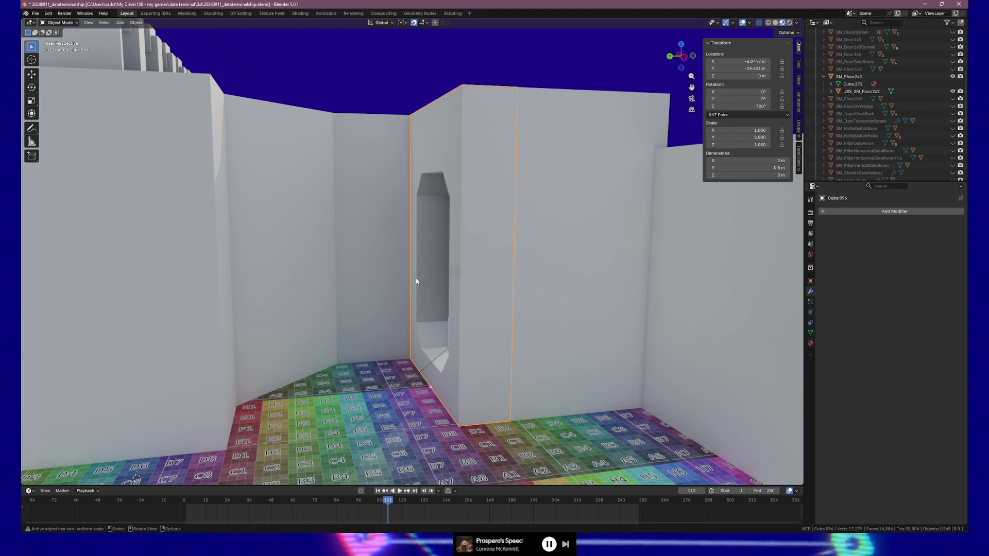
drag(417, 281, 441, 279)
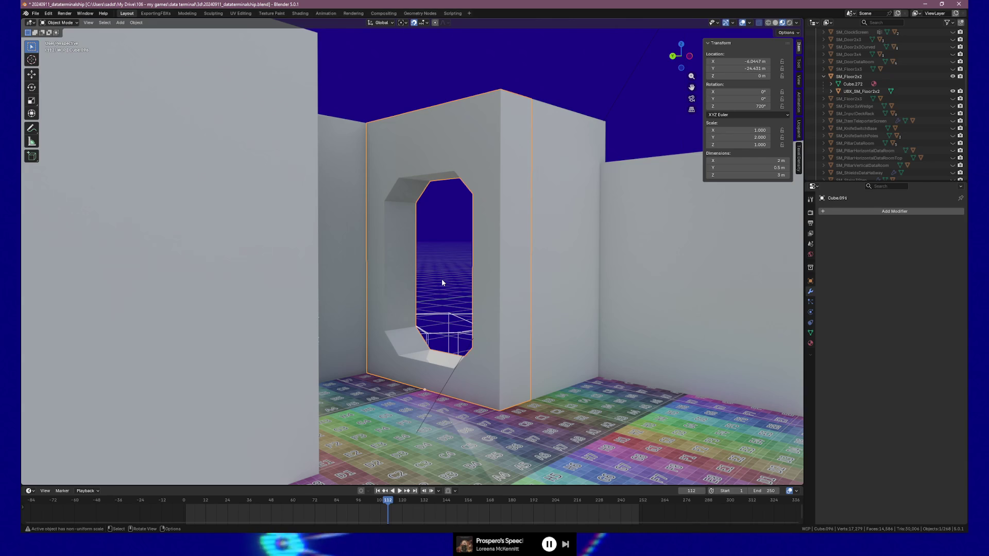
Step: Expand WIP and RecWing in the Outliner to find Cube.096, then bring up the Apply menu
scroll(917, 91, up, 3)
scroll(917, 96, up, 5)
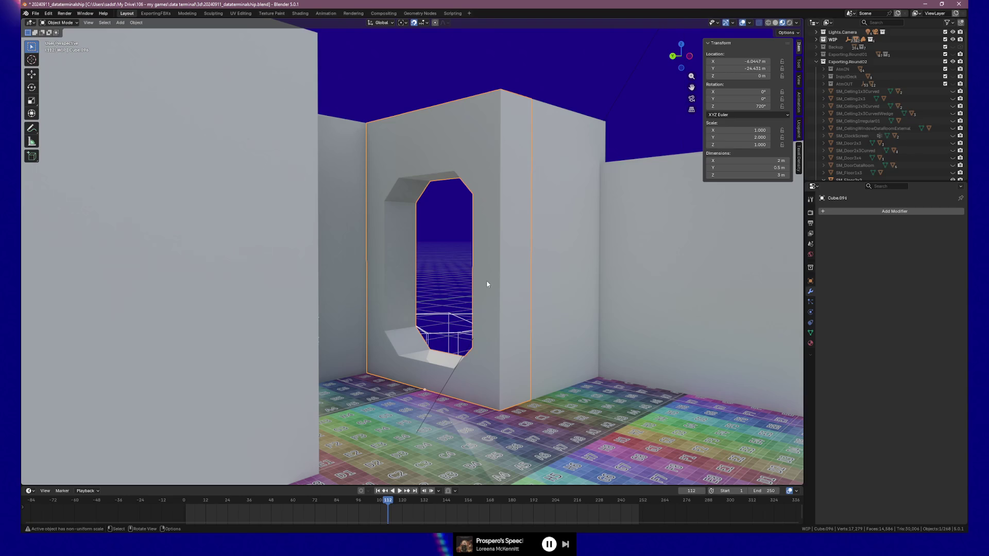
click(816, 46)
scroll(928, 110, down, 5)
scroll(929, 111, down, 5)
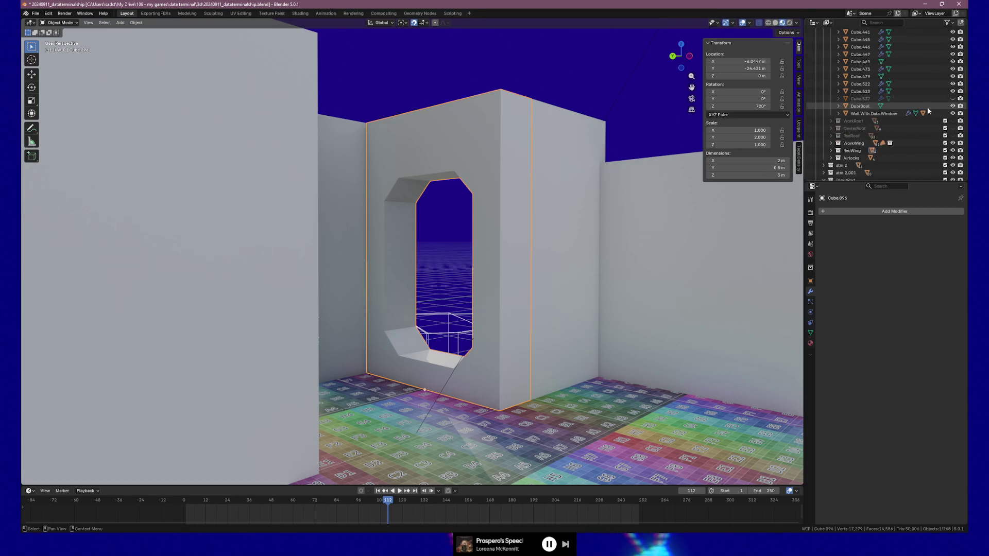
click(831, 92)
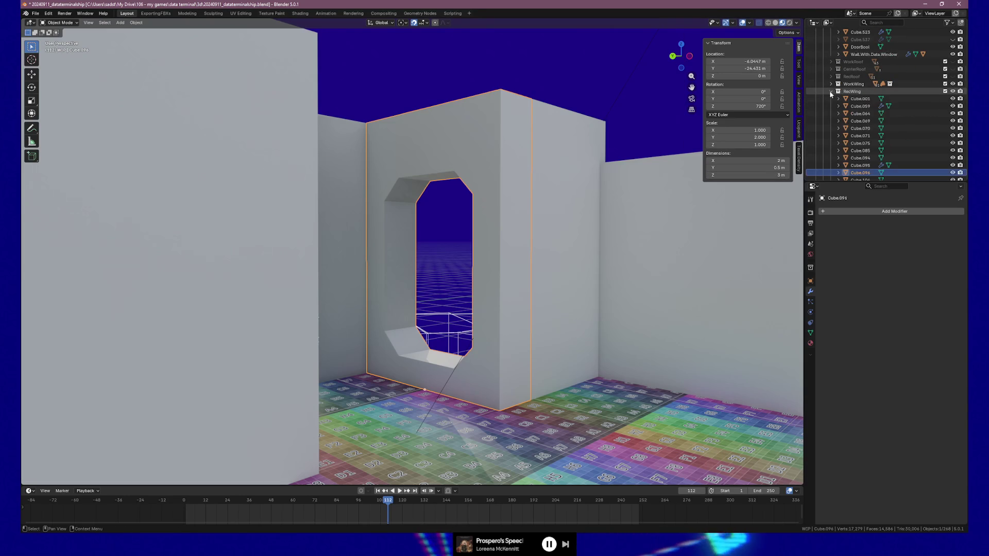
scroll(892, 123, down, 3)
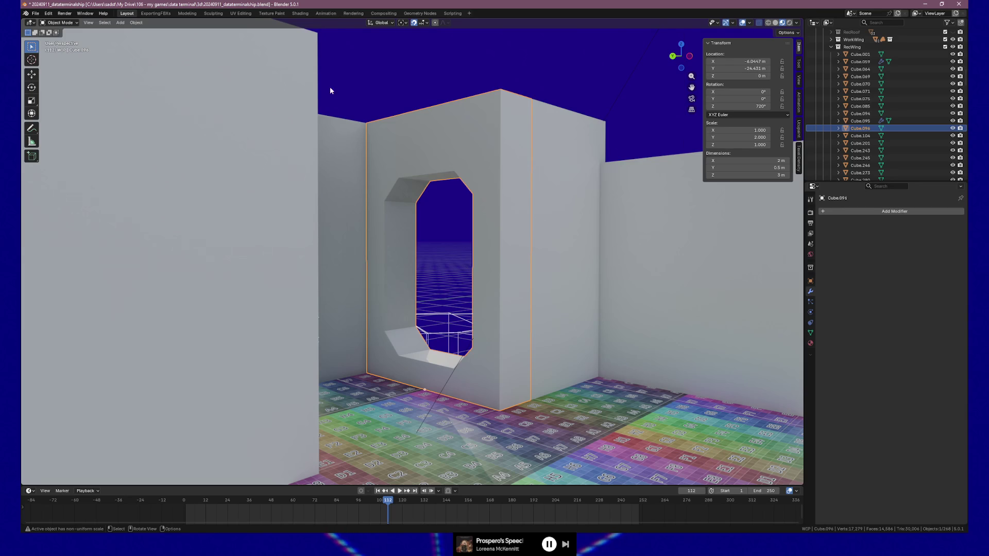
click(35, 14)
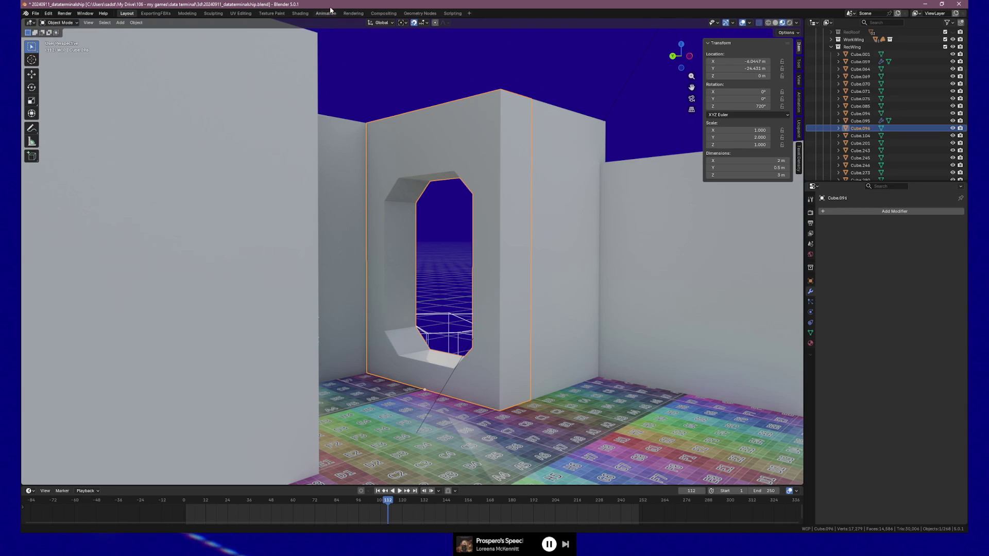
key(ctrl+a)
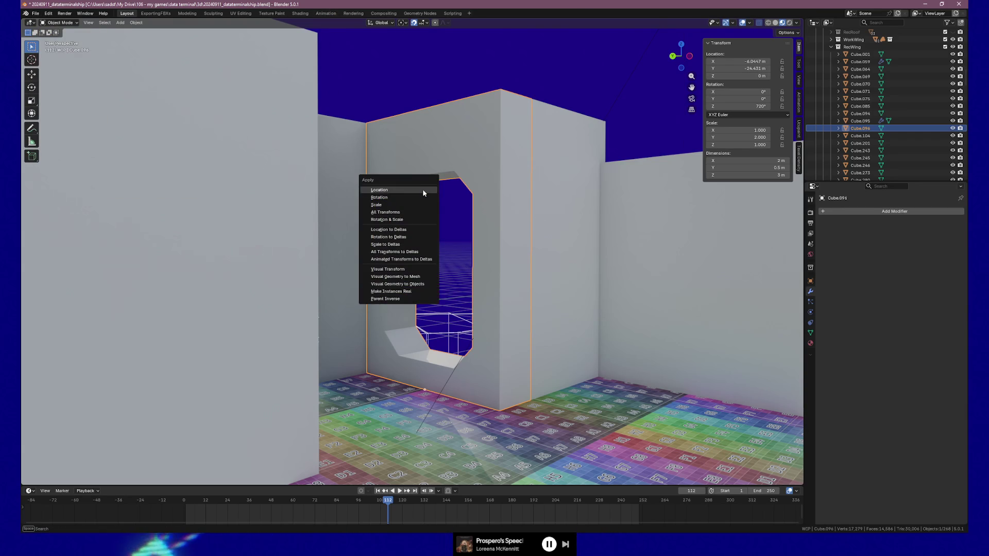
Step: Apply the wall's scale, export it as FBX, save the .blend file and switch to Unreal
click(409, 202)
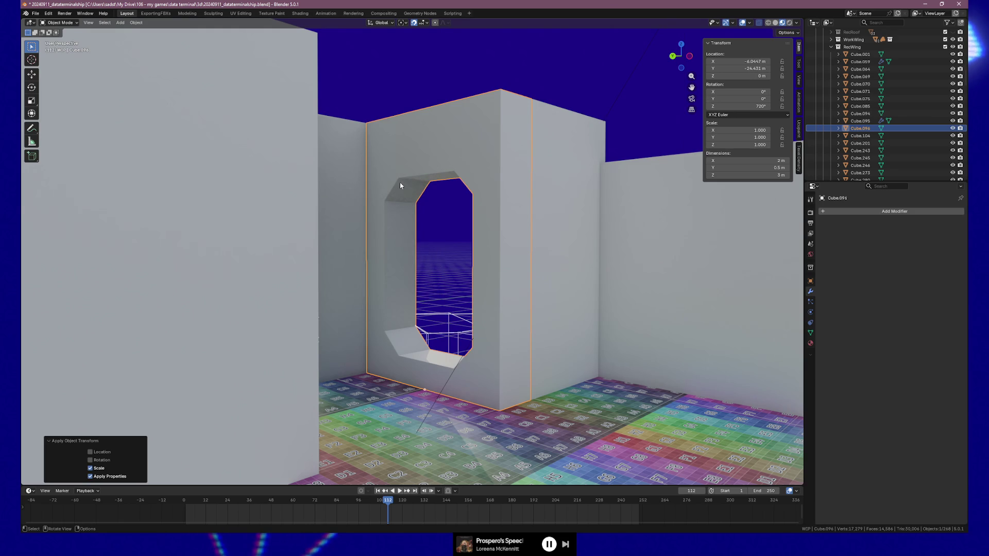
click(41, 14)
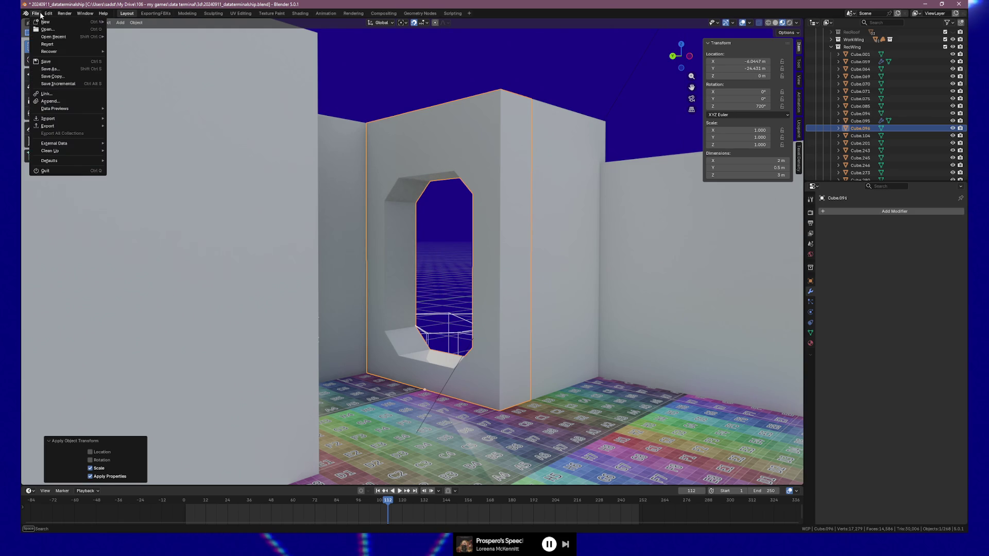
mouse_move(67, 130)
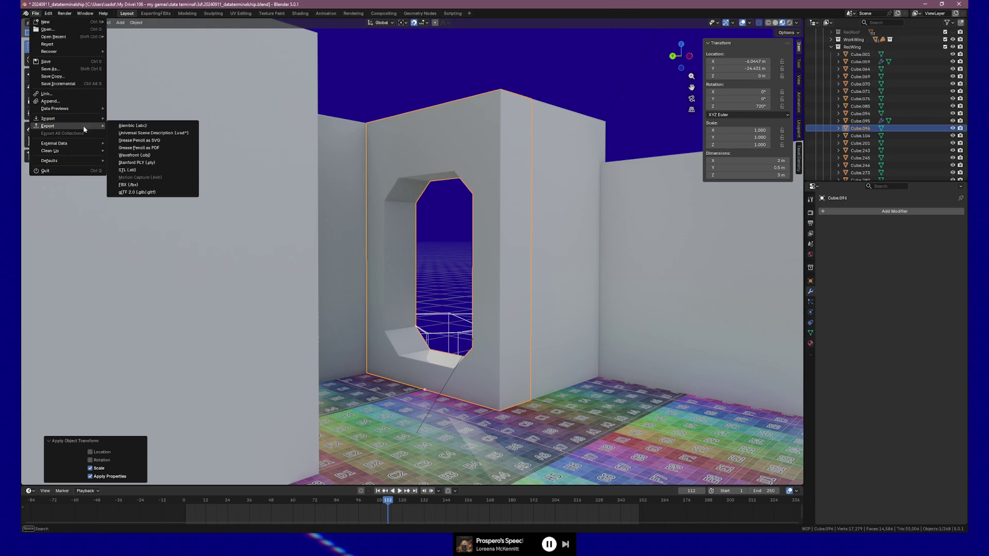
click(143, 186)
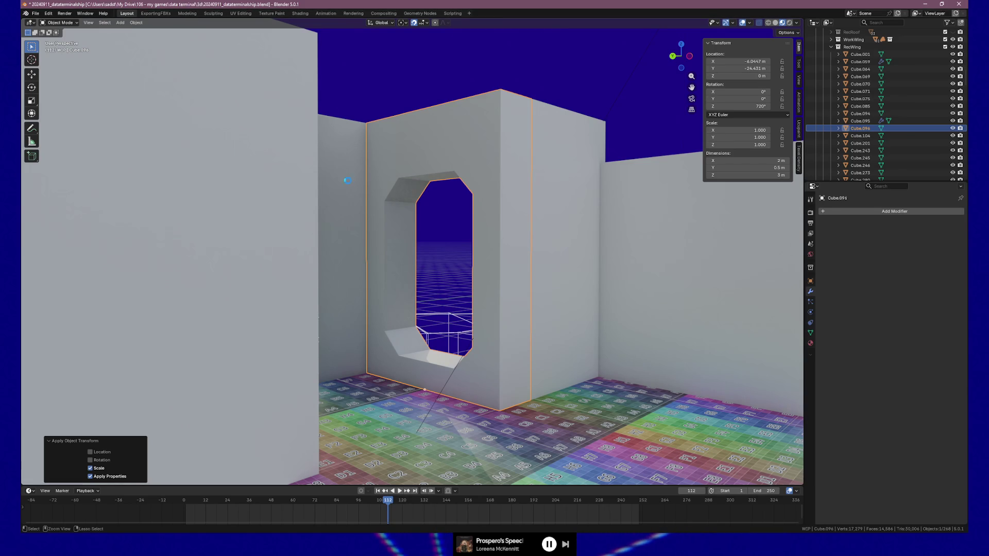
key(ctrl+s)
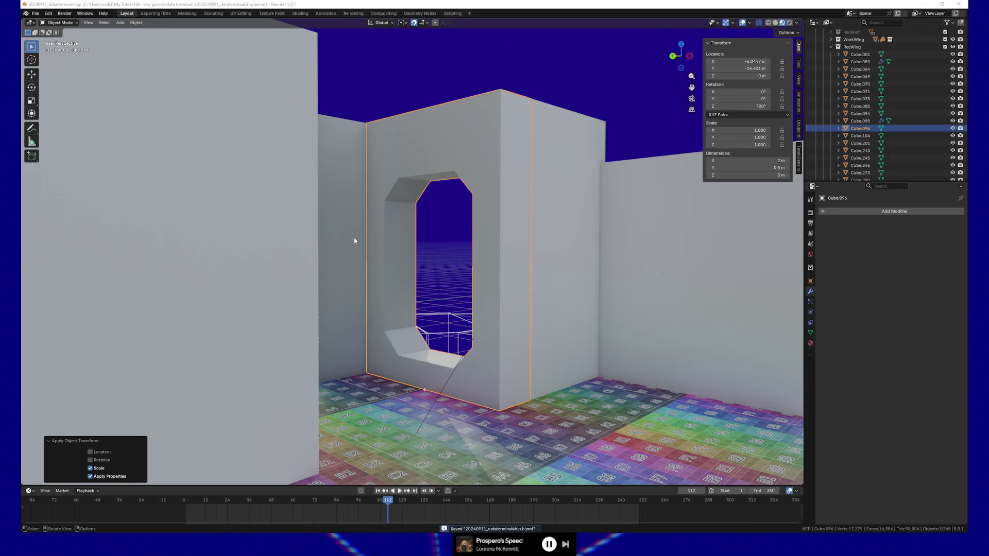
key(alt+Tab)
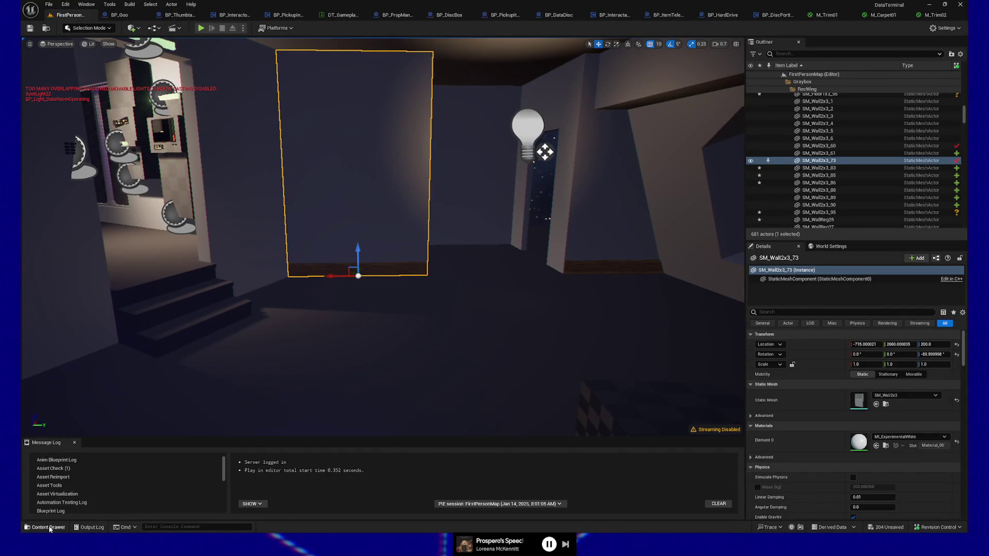
Step: Fix up and delete the SM_AtmBase and SM_AtmMainLight redirectors in the grayboxes folder
click(45, 527)
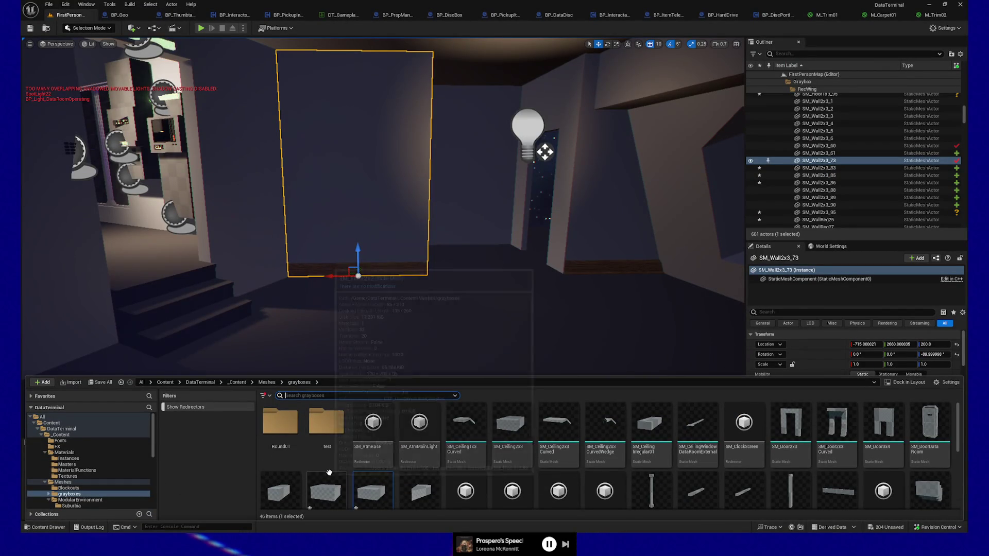
scroll(412, 453, down, 1)
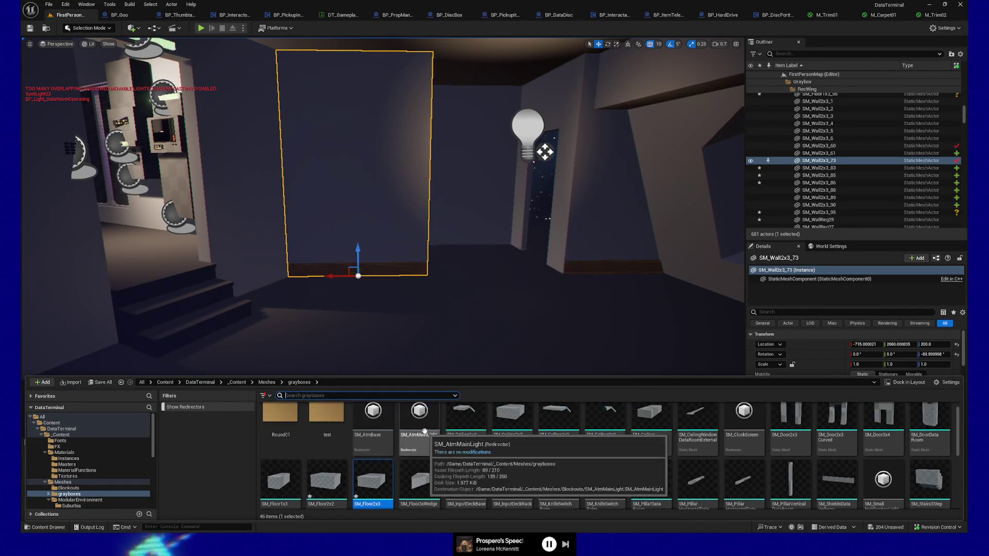
click(420, 434)
ctrl+click(371, 430)
right_click(371, 427)
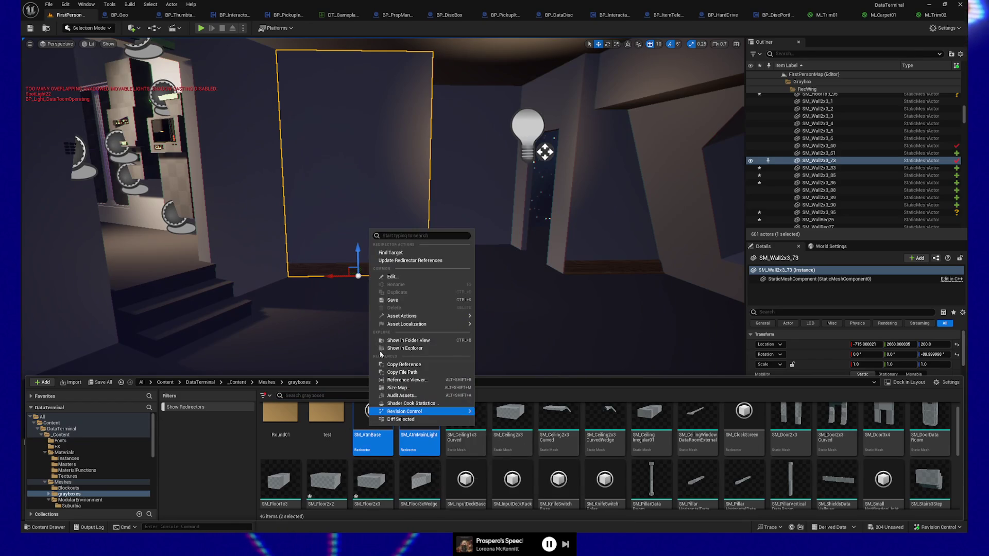
click(407, 260)
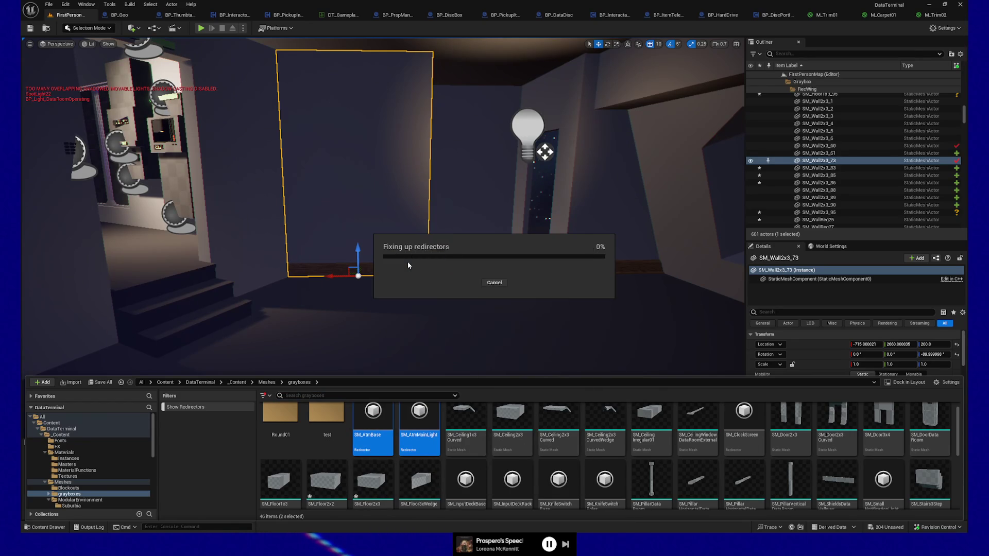
click(404, 411)
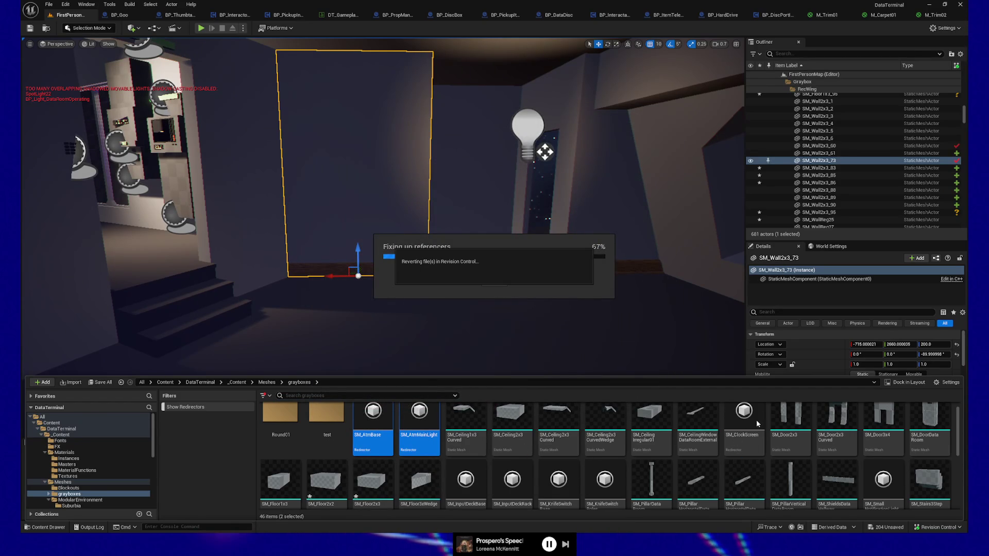
Step: Fix up and delete the remaining redirectors, including SM_ClockScreen, SM_InputDeckBase and SM_InputDeckRack
click(652, 420)
ctrl+click(883, 482)
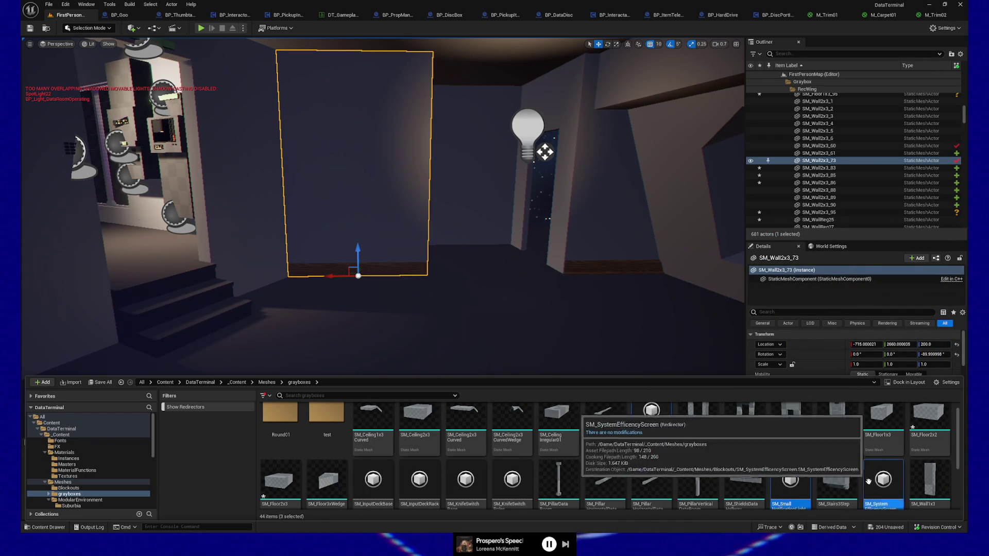
ctrl+click(512, 482)
ctrl+click(466, 482)
ctrl+click(420, 481)
ctrl+click(373, 481)
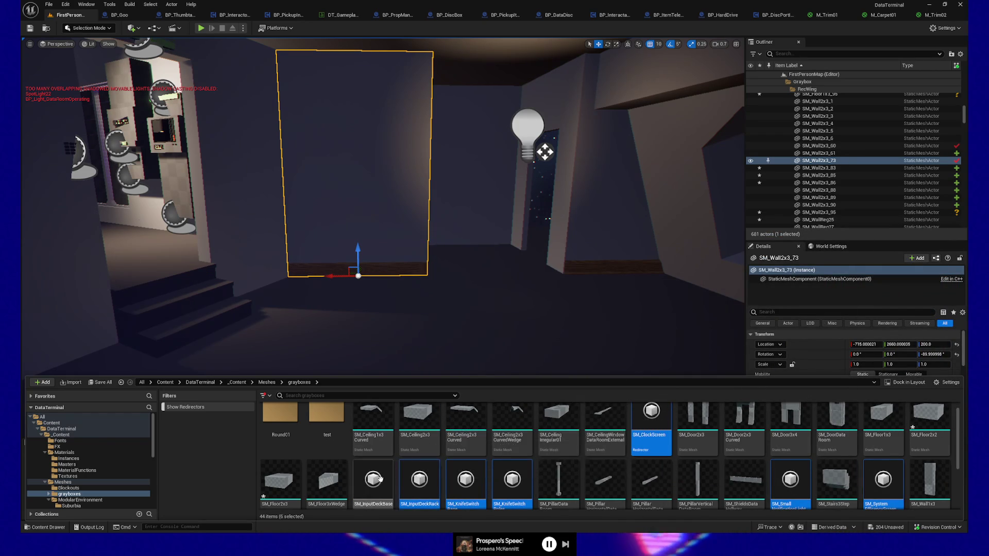
scroll(527, 470, down, 2)
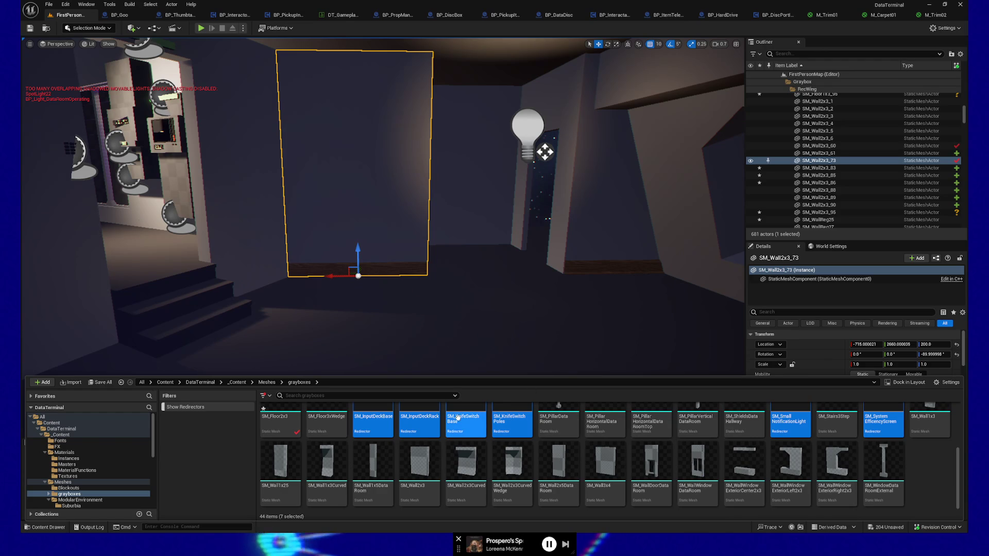
right_click(460, 421)
click(499, 261)
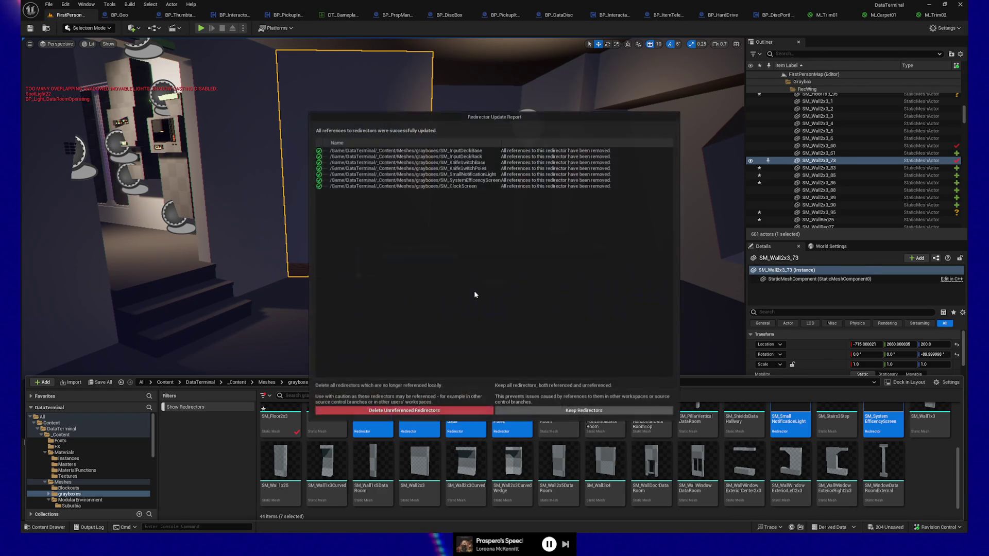
click(423, 411)
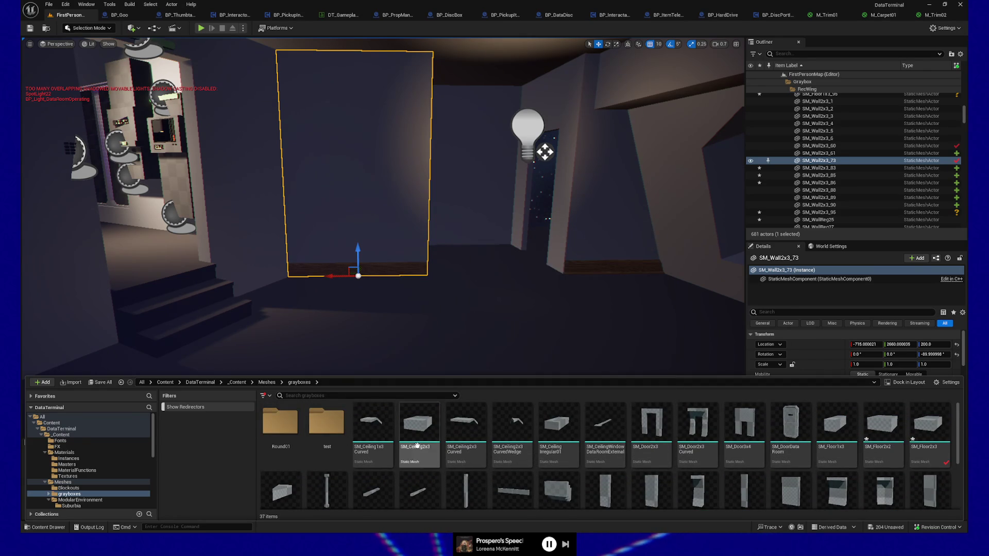
Step: Import the exported wall FBX into the grayboxes folder and select AirlockTest01 in the level
mouse_move(476, 456)
scroll(477, 455, down, 2)
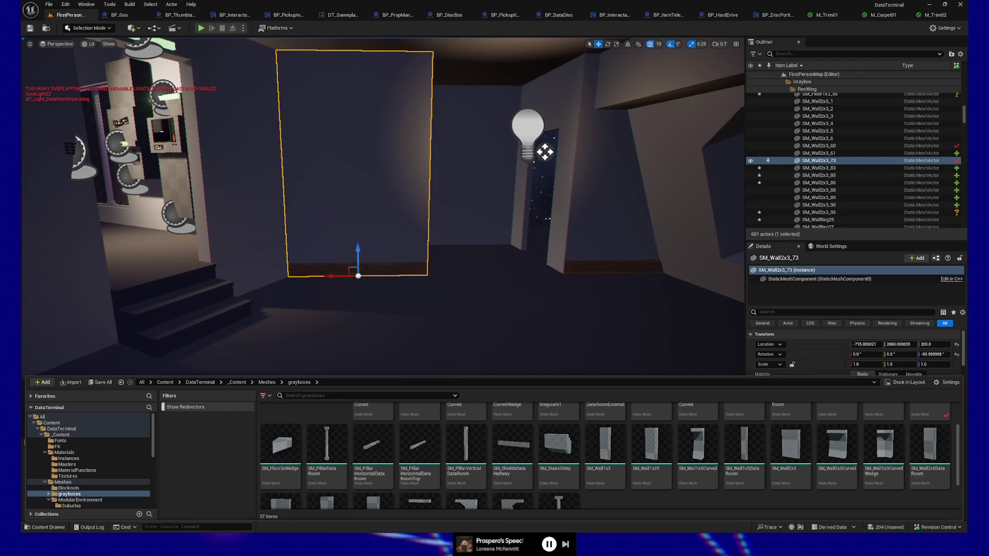
drag(468, 457, 469, 459)
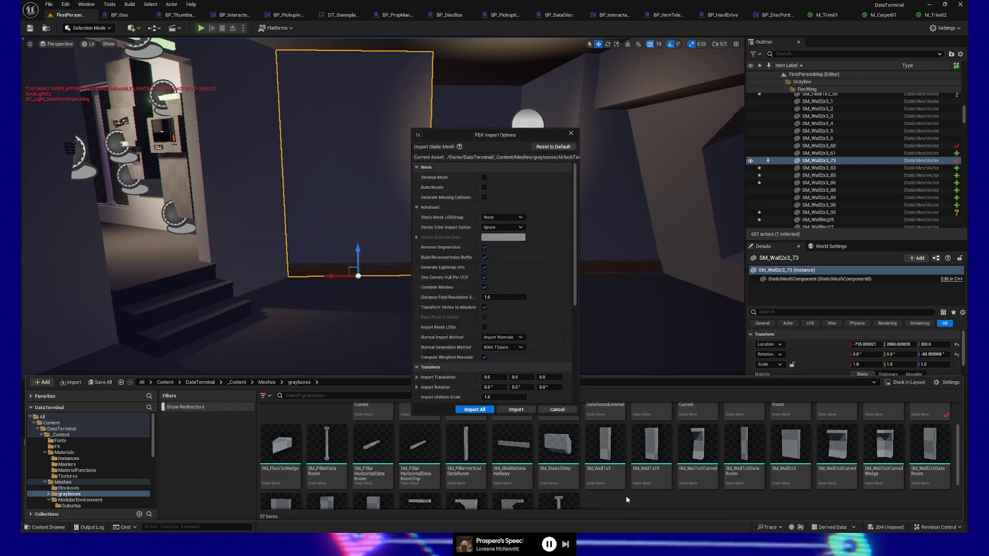
click(517, 410)
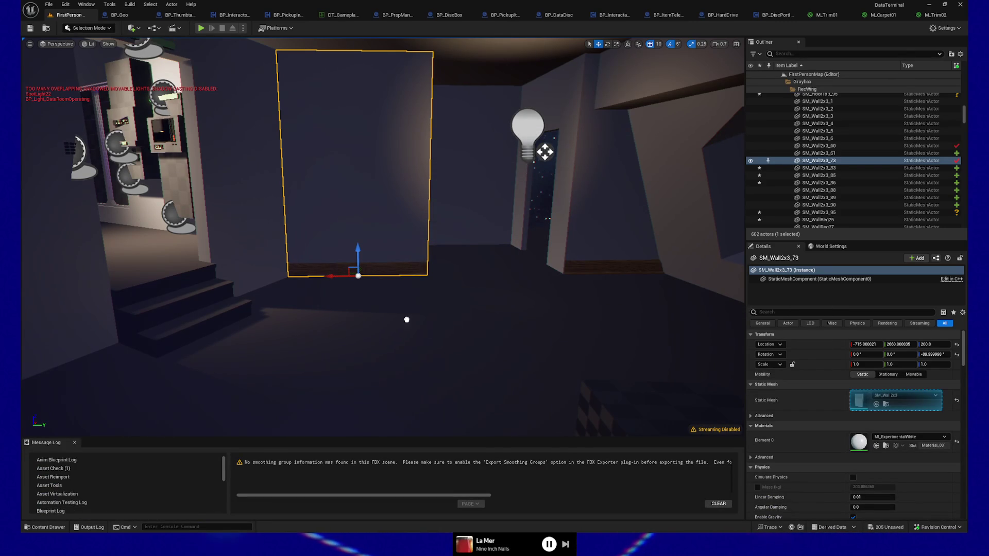
click(485, 309)
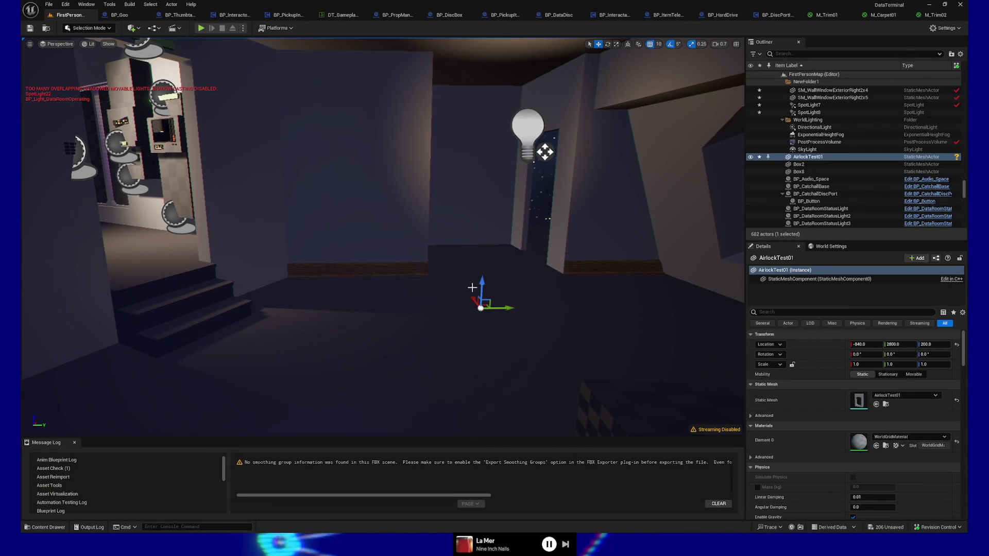
Step: Push AirlockTest01 out along Y to 4000, away from the station, then return to Blender
mouse_move(541, 294)
mouse_down()
mouse_move(562, 324)
mouse_move(464, 324)
mouse_move(566, 324)
mouse_move(525, 317)
mouse_up()
mouse_move(383, 330)
mouse_down()
mouse_move(371, 330)
mouse_move(383, 330)
mouse_up()
drag(308, 303, 458, 377)
drag(562, 407, 393, 335)
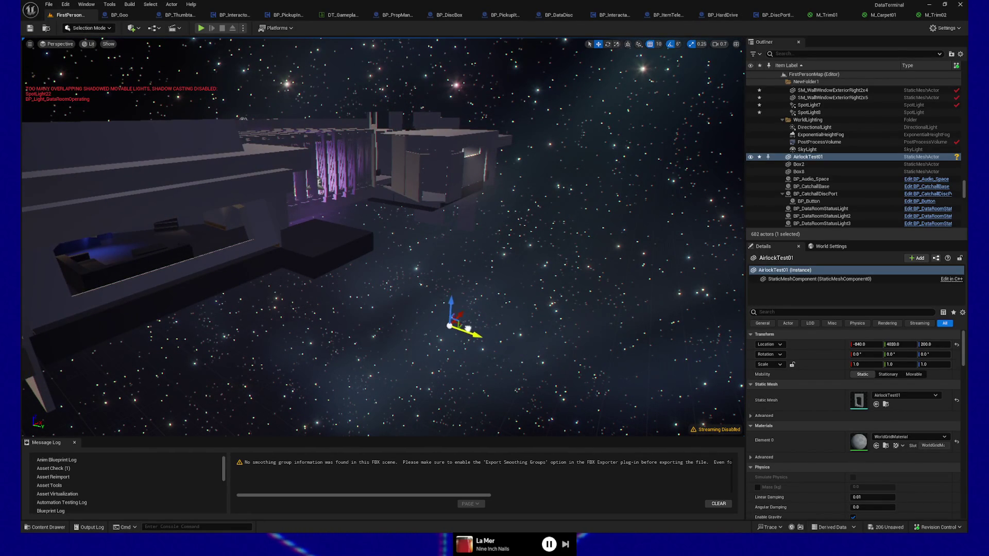
drag(392, 335, 201, 306)
drag(536, 306, 551, 306)
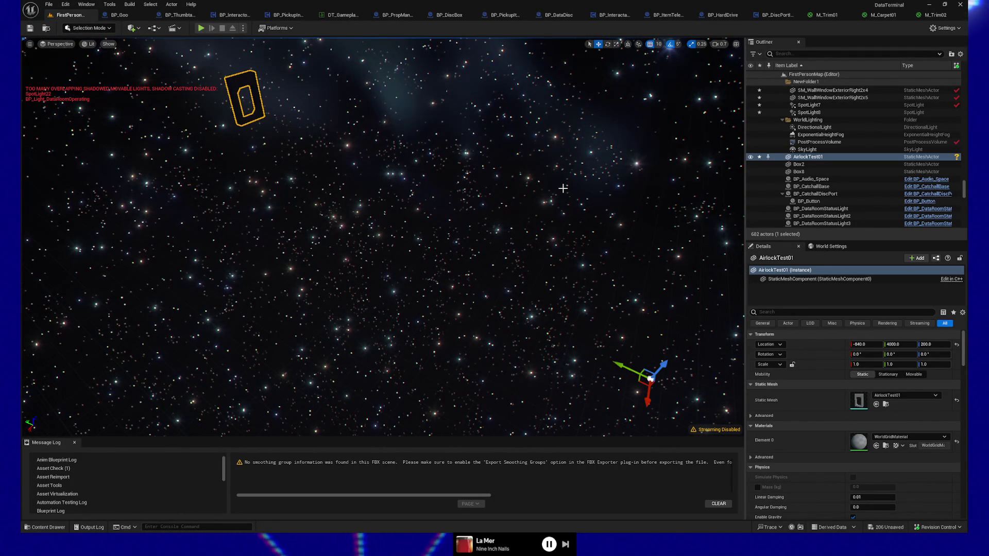
key(alt+Tab)
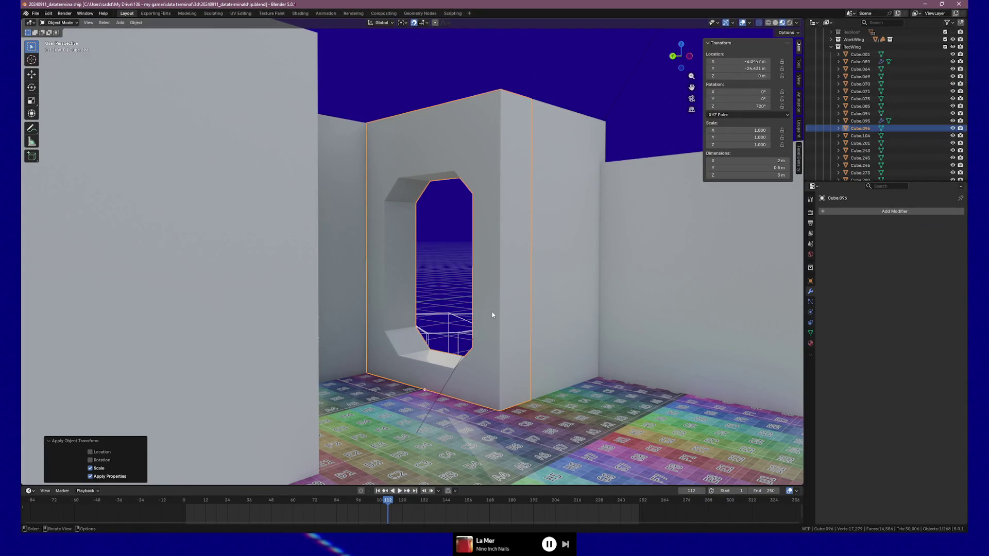
Step: Duplicate the doorway wall and place the copy at Location X 0, Y 0
key(shift+d)
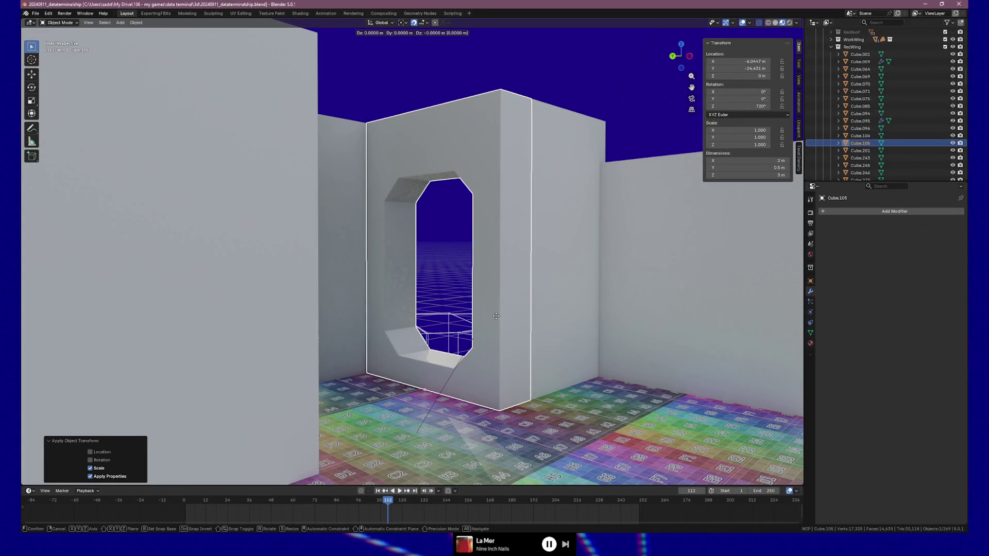
right_click(432, 346)
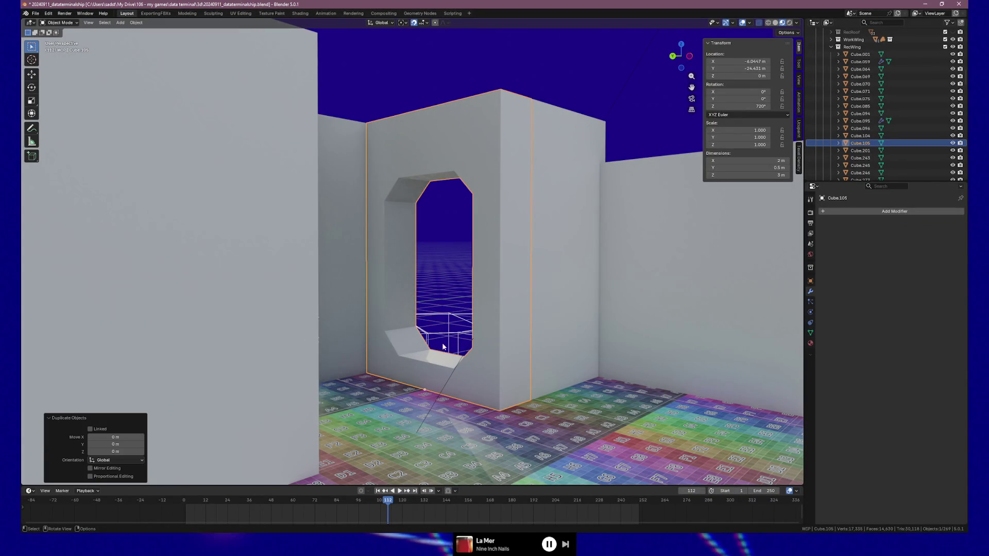
click(752, 62)
text(0)
key(Tab)
text(0)
key(Return)
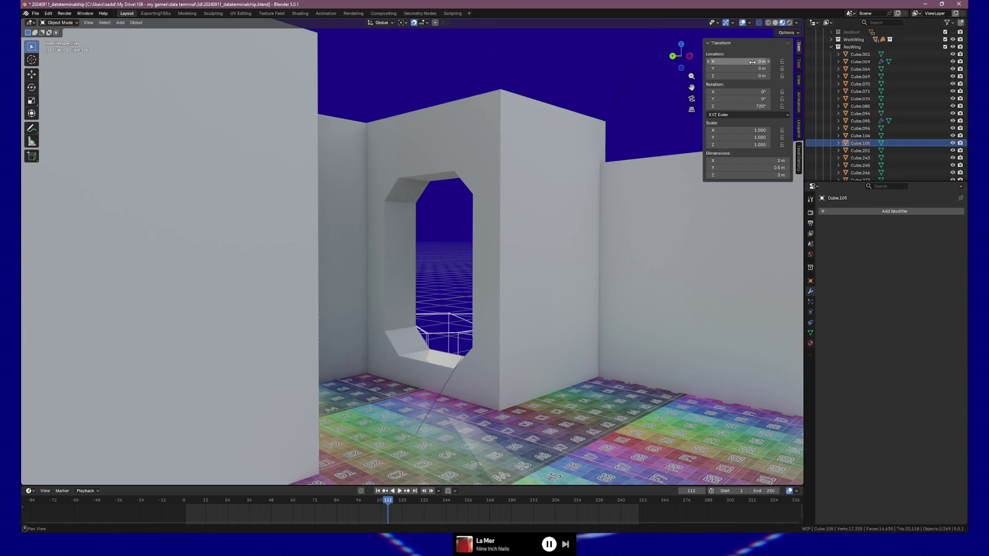
key(grave)
click(700, 207)
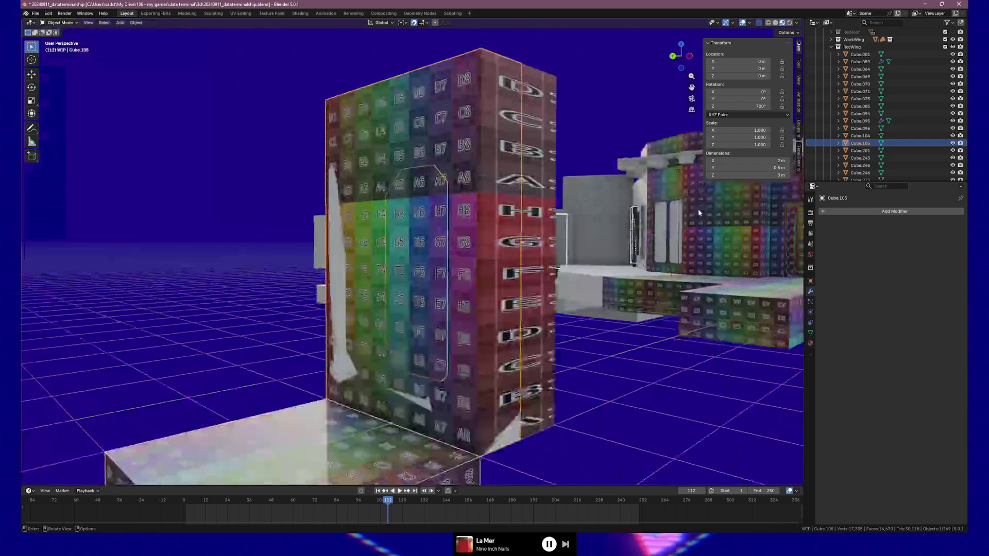
mouse_move(512, 283)
mouse_down()
mouse_move(593, 288)
mouse_move(464, 291)
mouse_move(521, 291)
mouse_move(505, 271)
mouse_up()
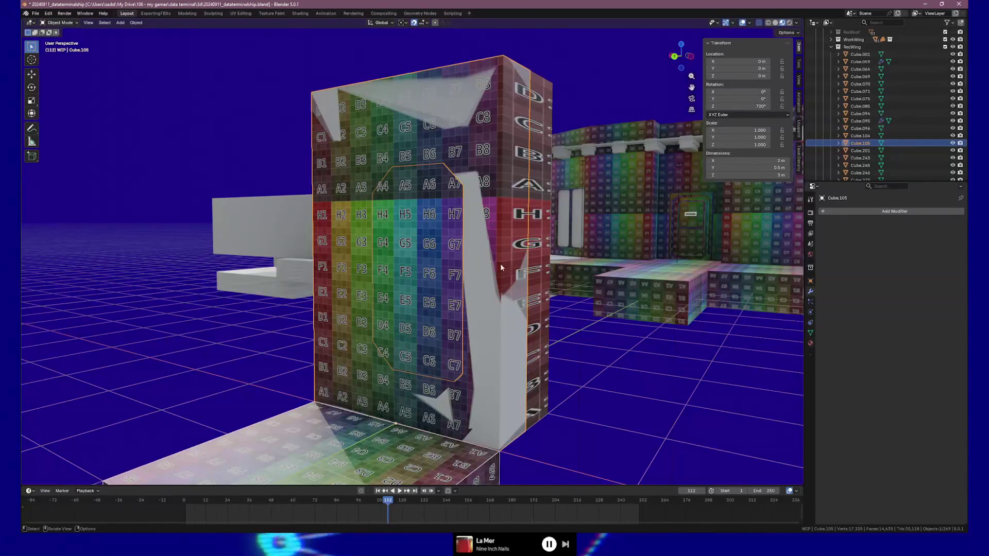
Step: Export the model as FBX, save the .blend file, and switch back to Unreal
click(36, 14)
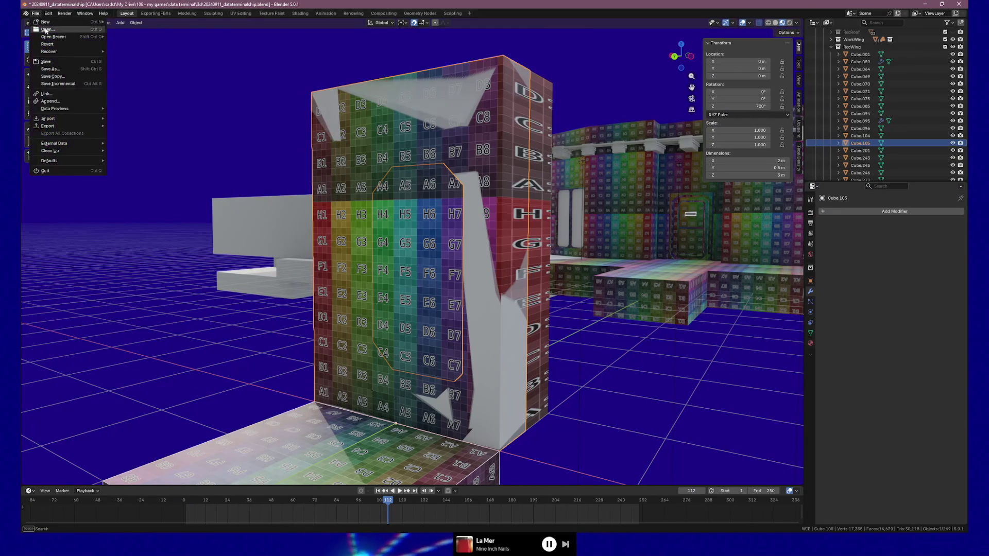
mouse_move(70, 121)
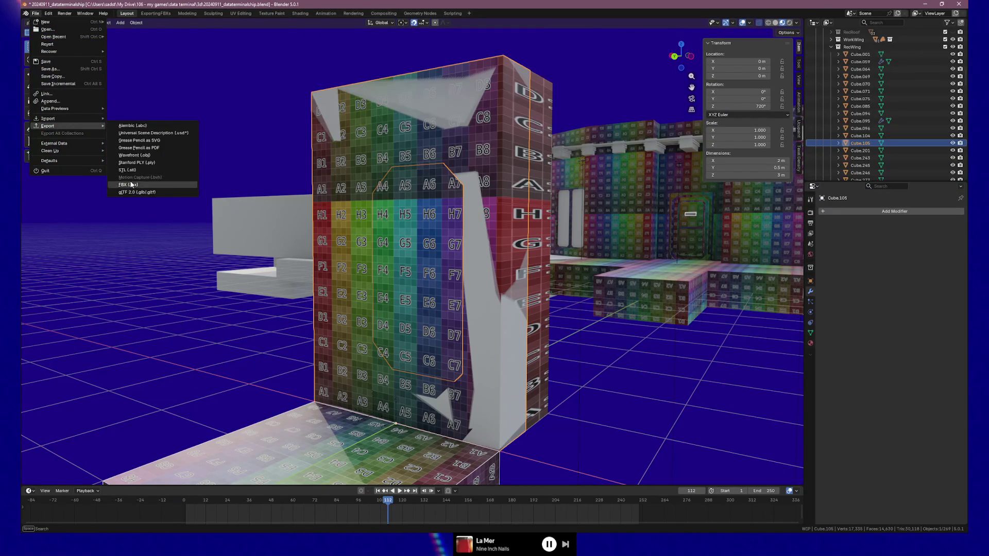
click(153, 193)
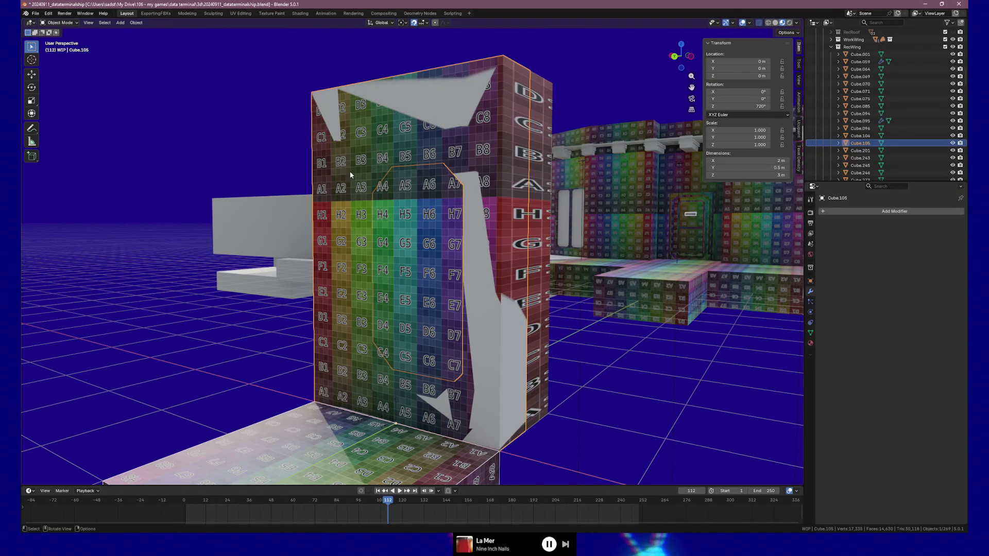
key(ctrl+s)
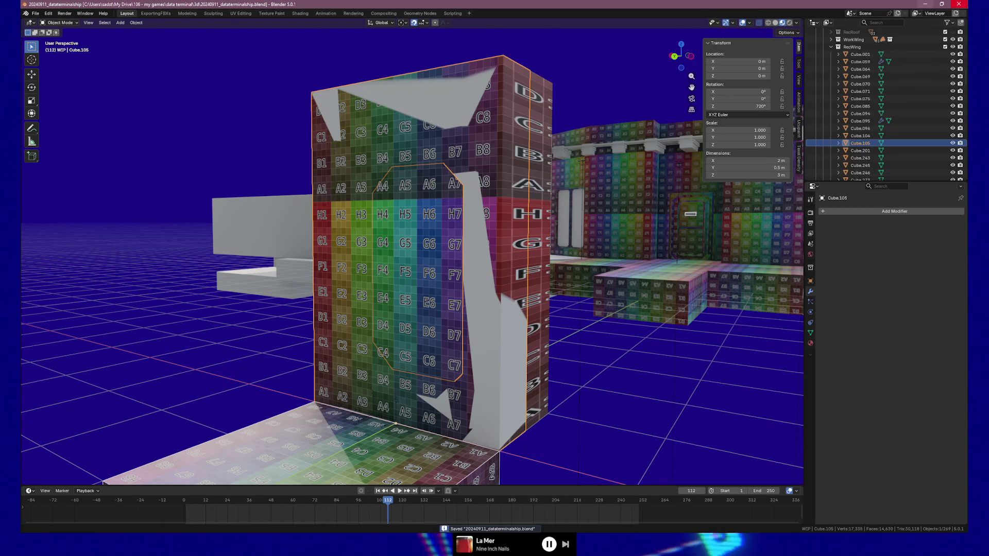
click(925, 4)
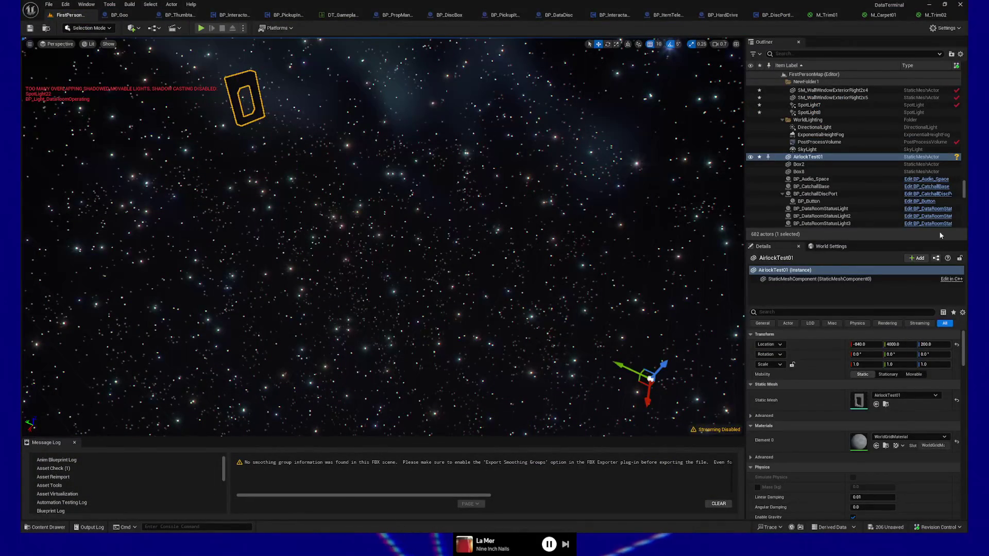
Step: Reimport AirlockTest01 from the updated FBX and drag it back toward the station
click(885, 405)
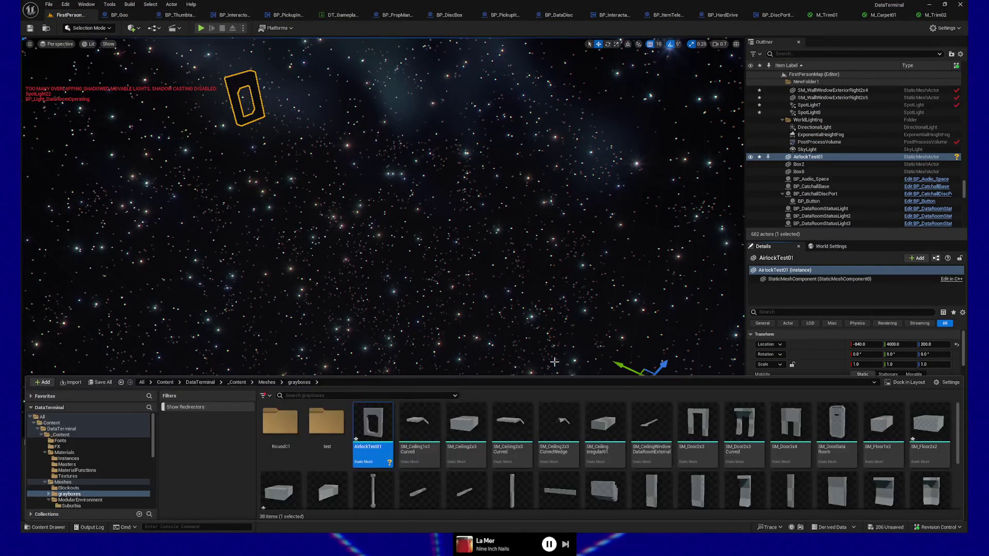
right_click(380, 425)
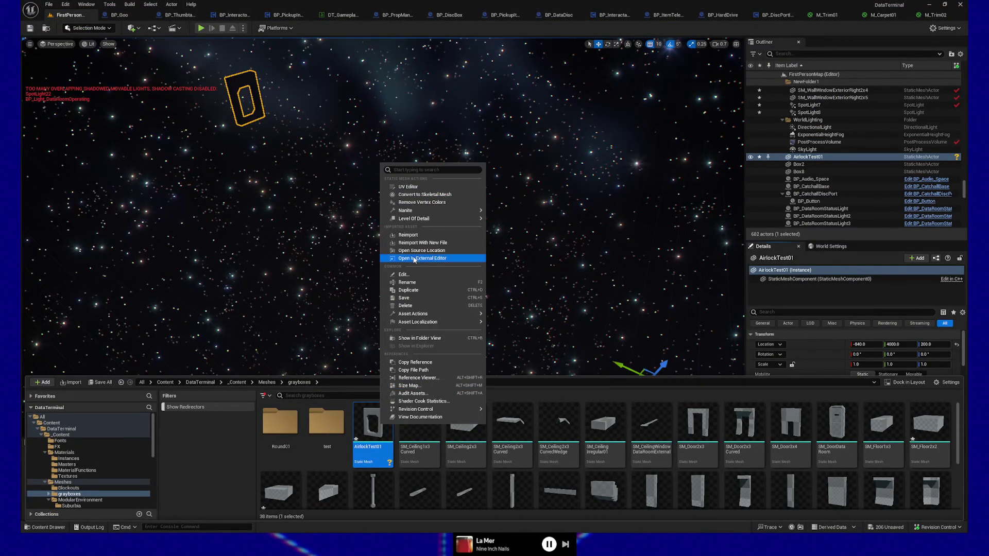
click(413, 235)
key(f)
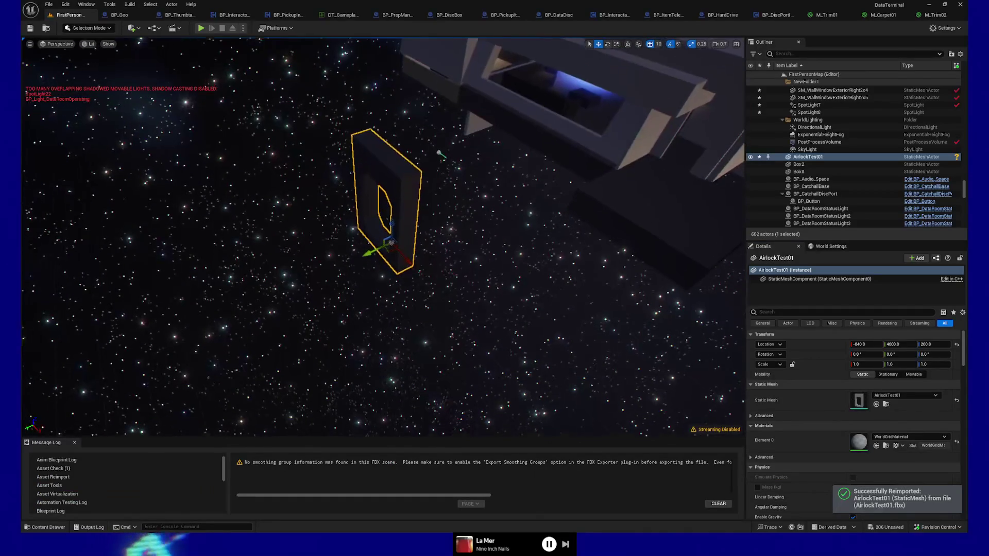
mouse_move(395, 228)
mouse_down()
mouse_move(397, 254)
mouse_move(407, 239)
mouse_move(342, 265)
mouse_move(278, 324)
mouse_move(510, 280)
mouse_move(442, 329)
mouse_move(158, 355)
mouse_up()
Step: Delete the old SM_DoorReg frame and slide AirlockTest01 along X into the wall opening
mouse_move(276, 374)
mouse_down()
mouse_move(479, 301)
mouse_move(533, 293)
mouse_up()
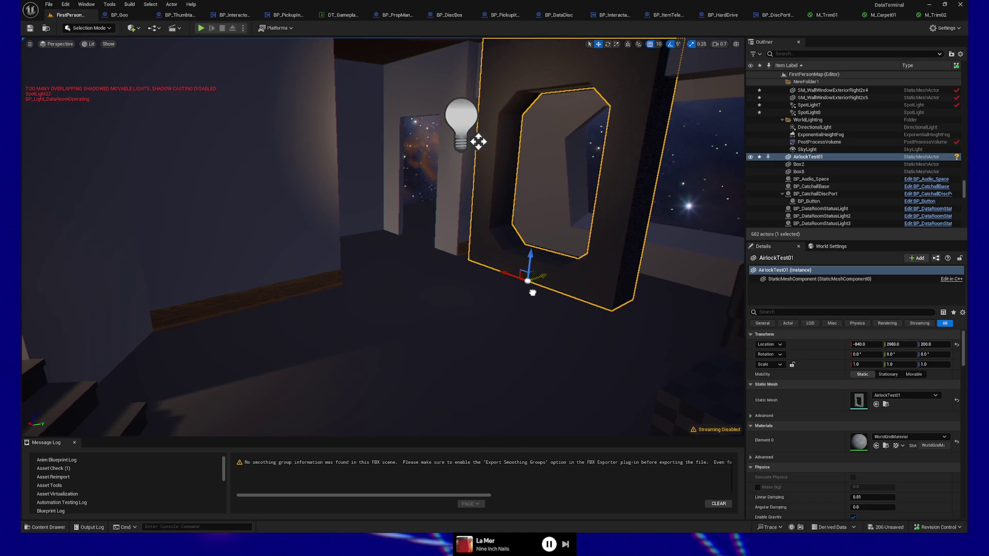
click(442, 225)
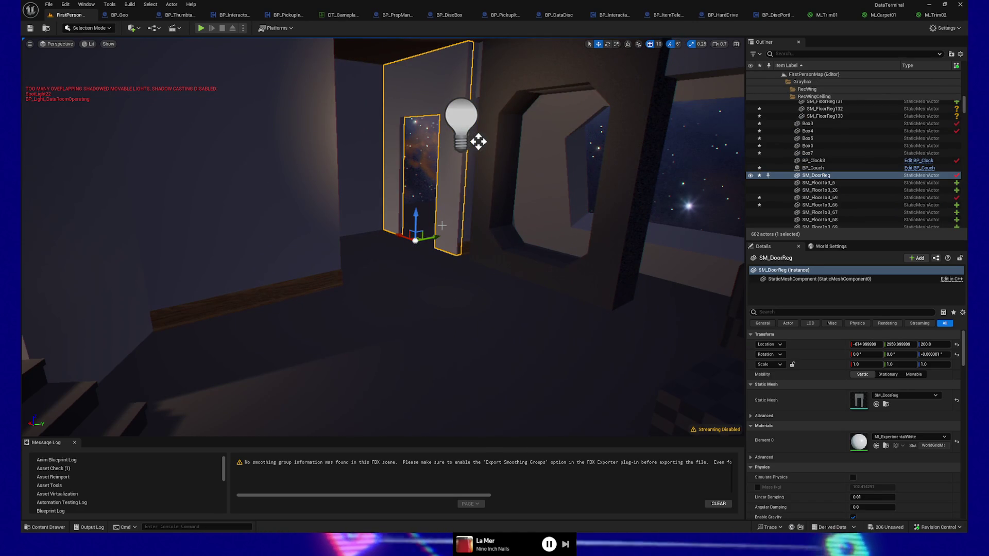
key(Delete)
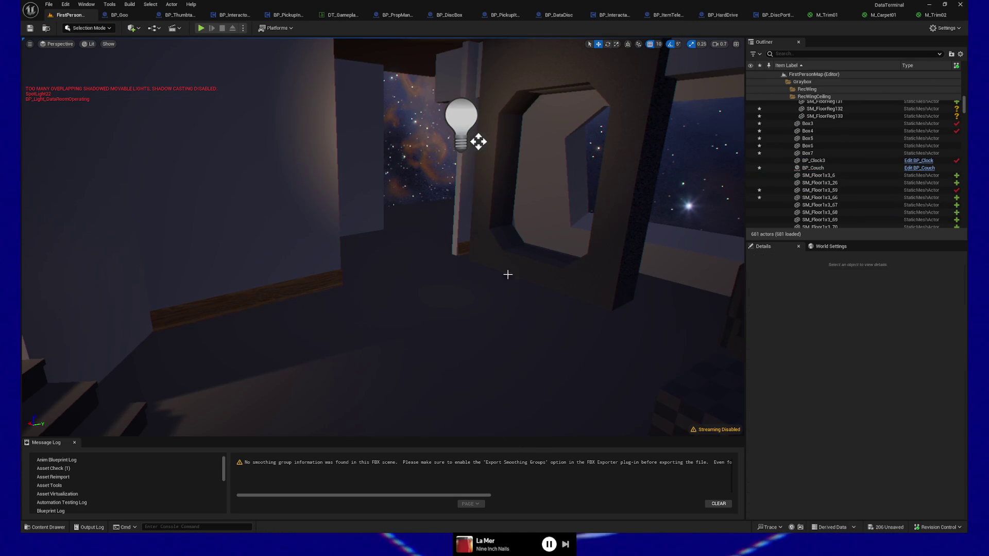
click(521, 261)
click(508, 273)
drag(507, 273, 410, 235)
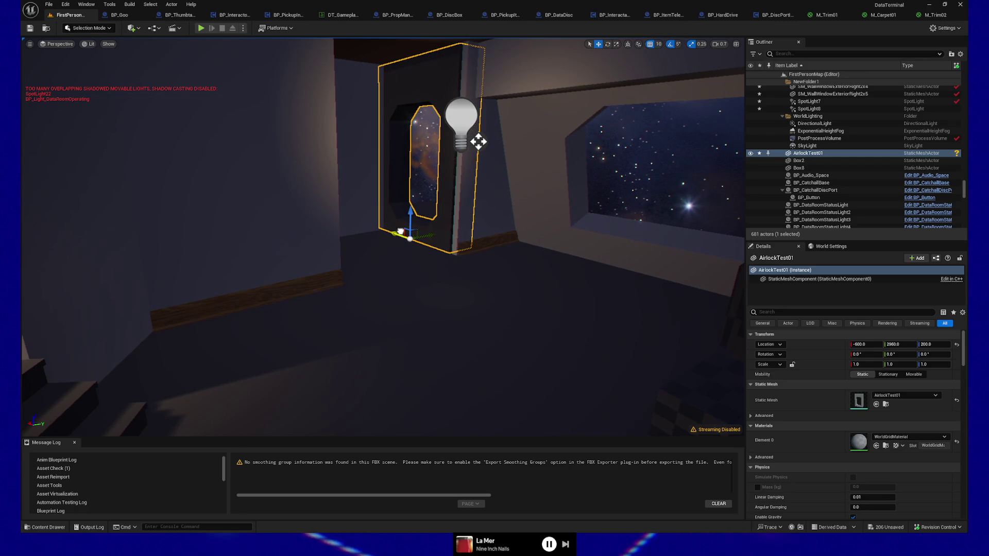
right_click(440, 319)
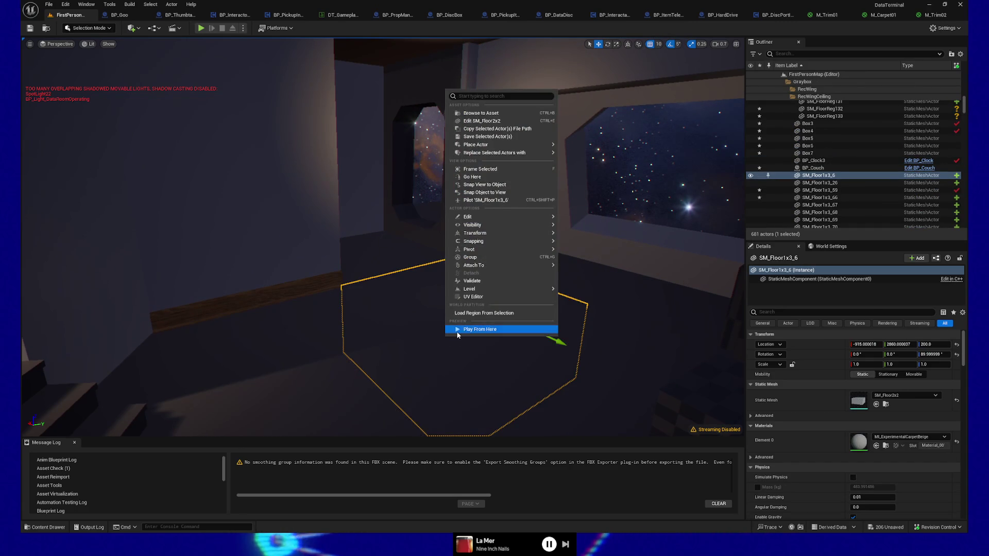
Step: Playtest from this spot, walking through the corridor past the new doorway, then quit
click(459, 328)
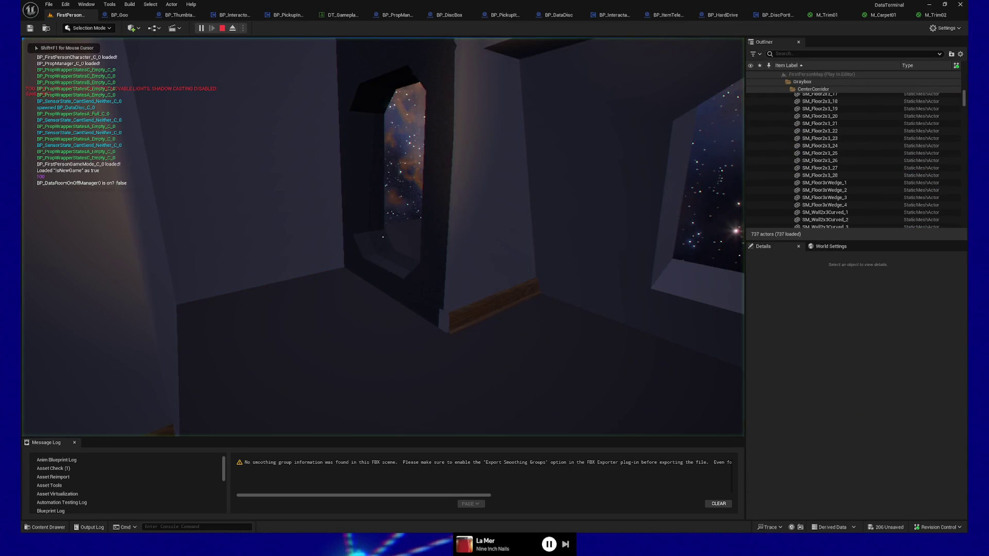
key(w)
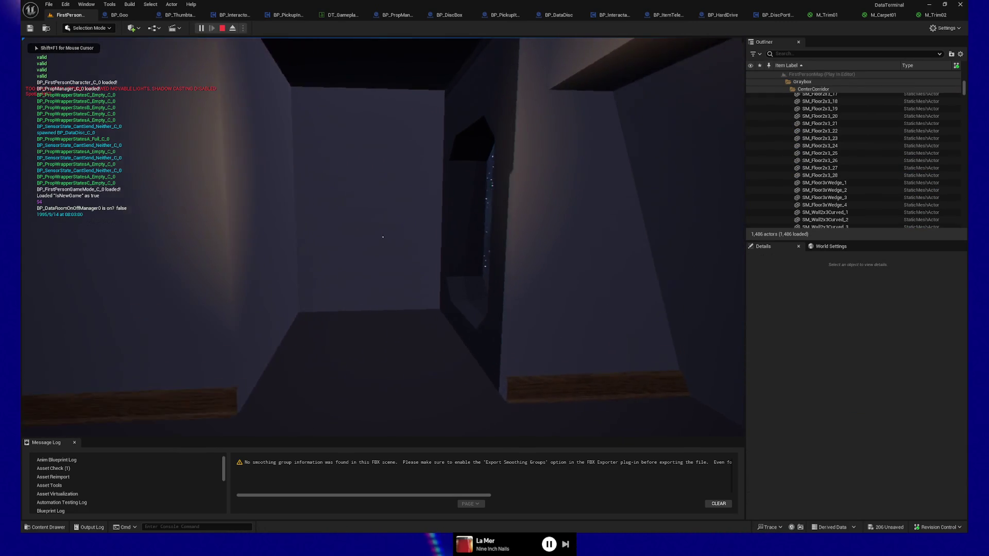
key(w)
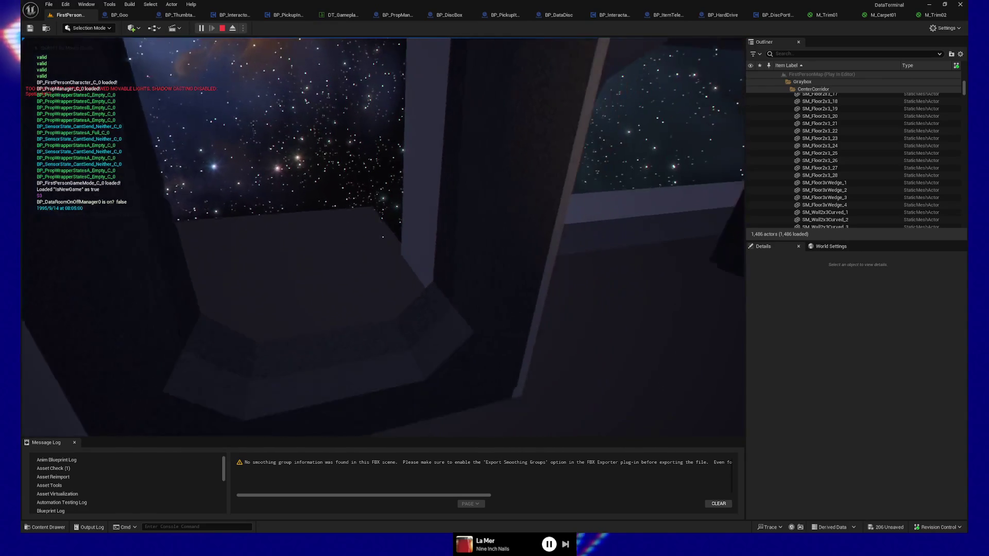
key(w)
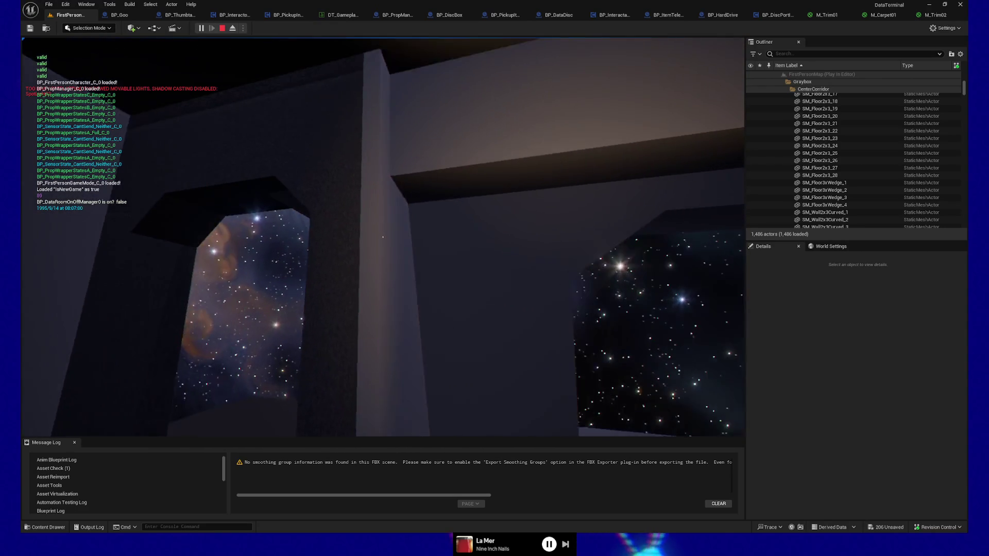
key(w)
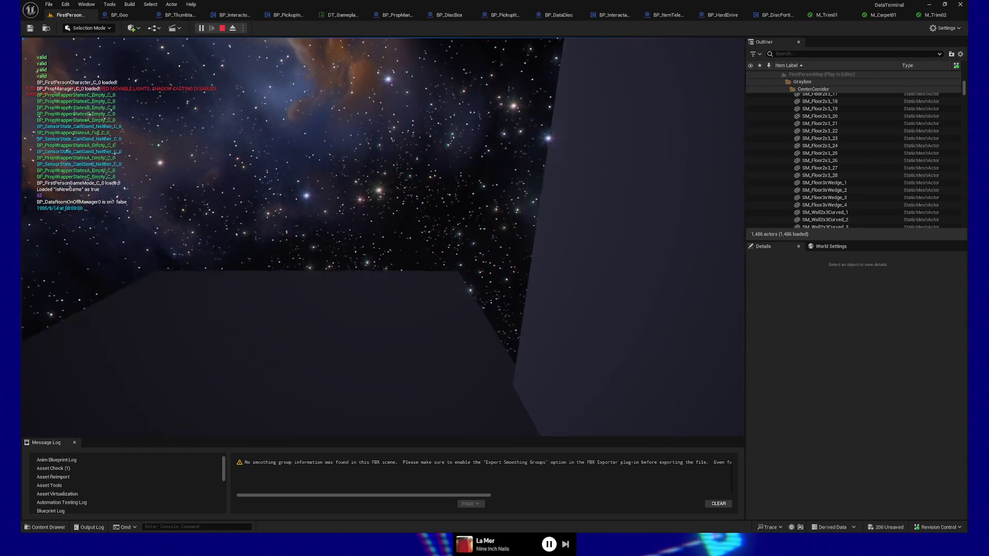
key(w)
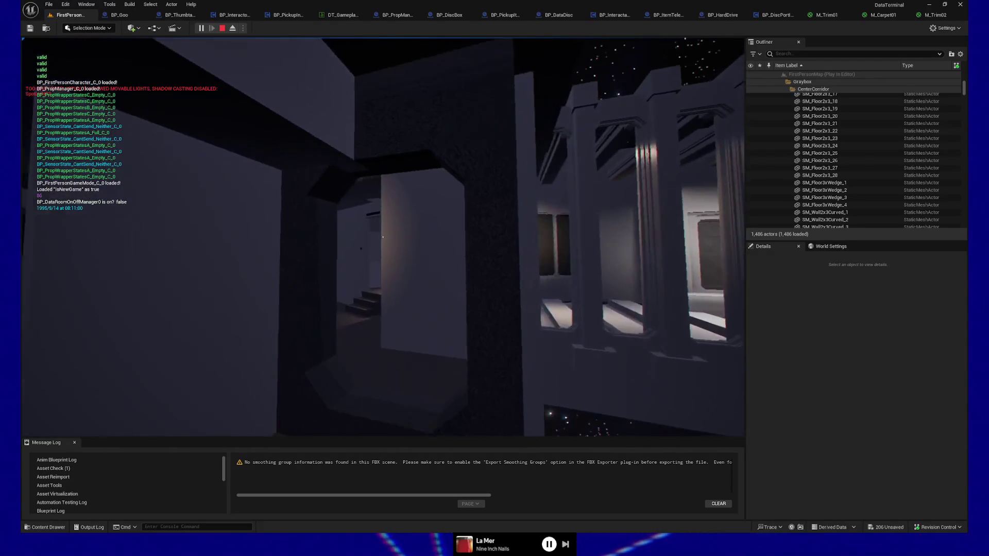
key(w)
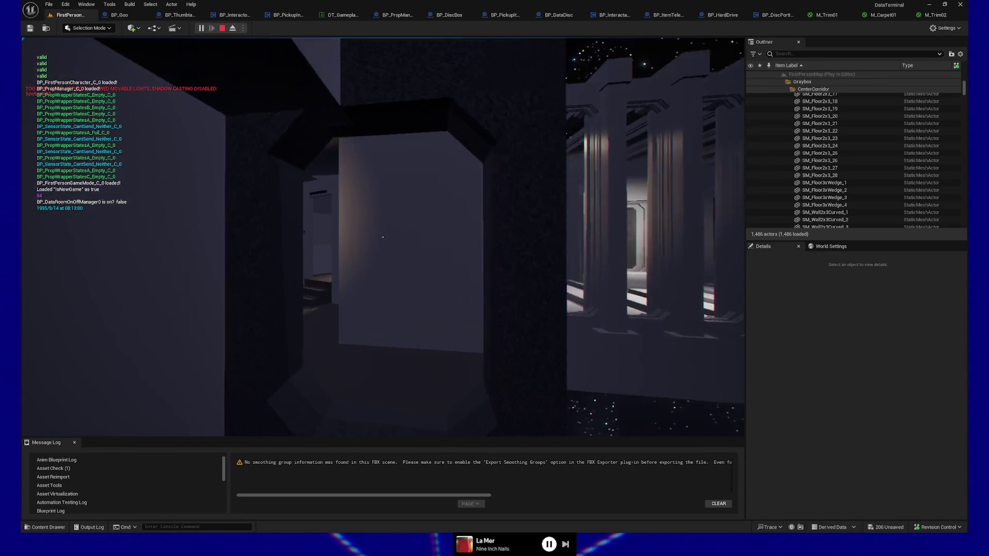
key(w)
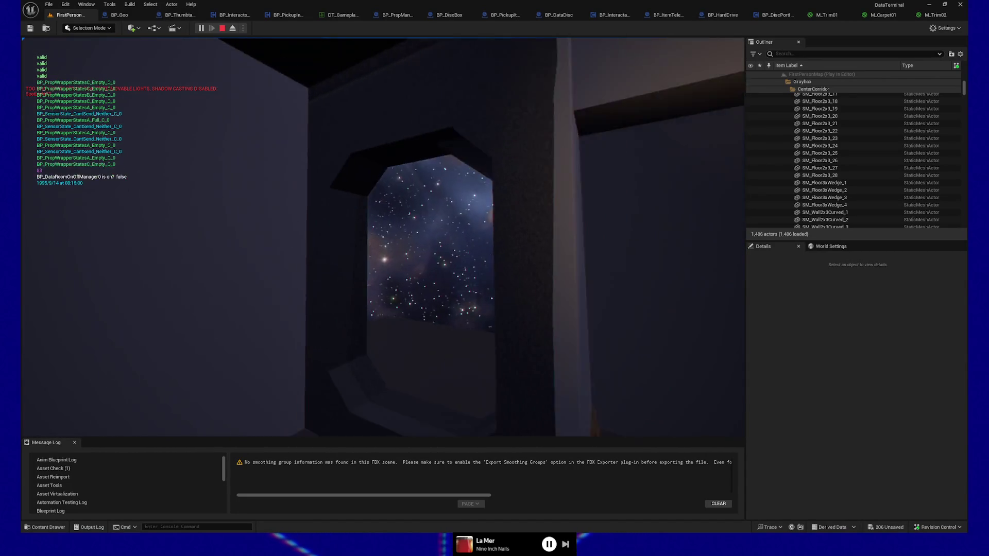
key(a)
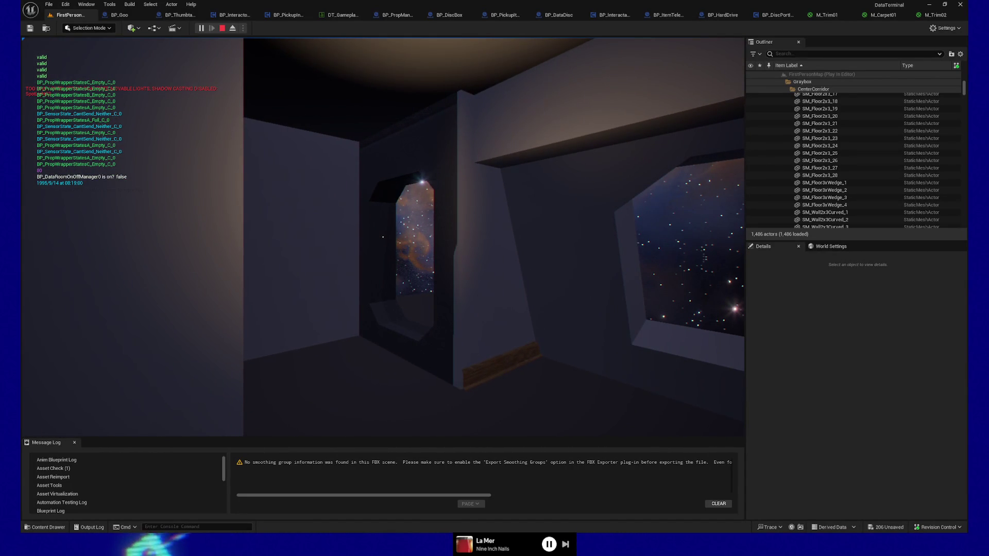
key(Escape)
click(383, 352)
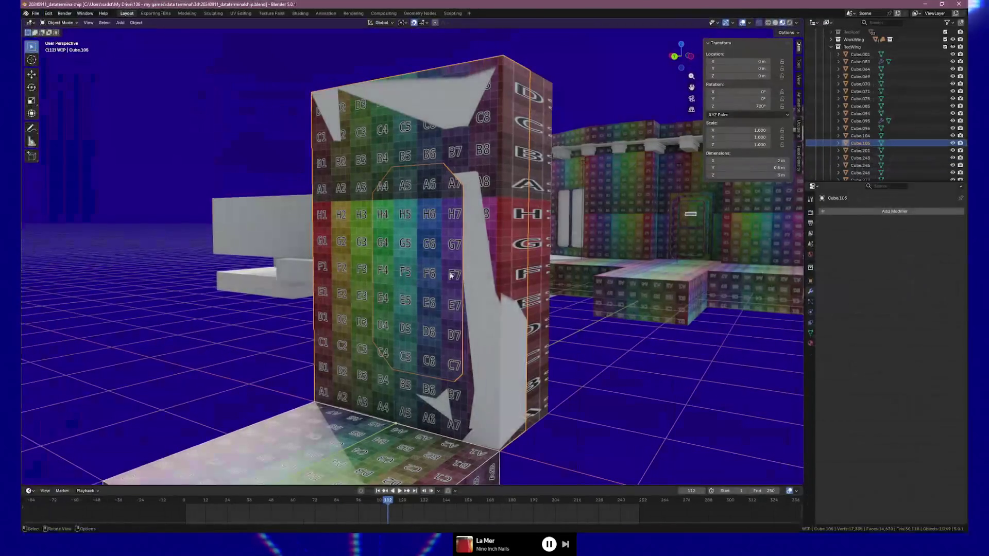
Step: Delete the stray doorway copy at the origin
right_click(533, 280)
key(Escape)
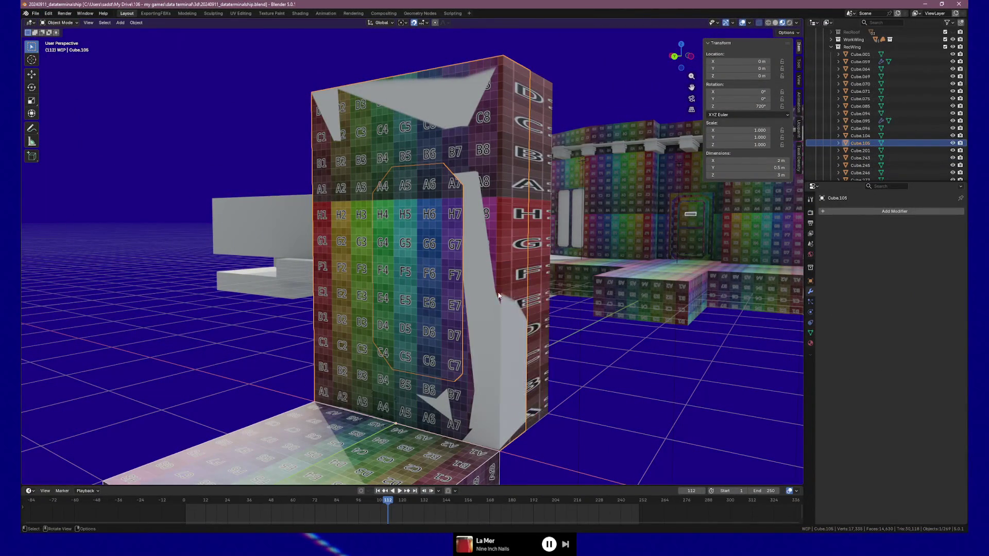
key(Delete)
right_click(507, 353)
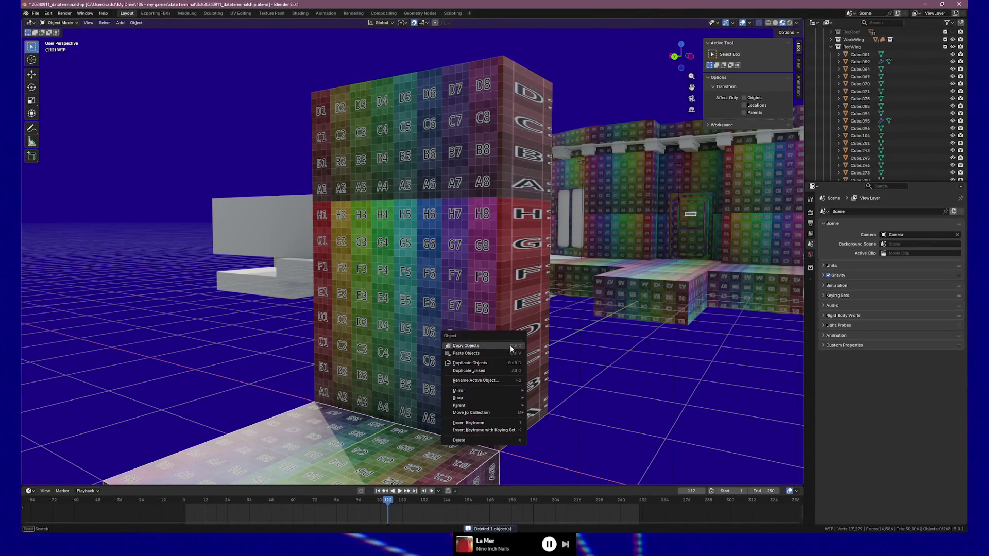
Step: Select the original doorway wall Cube.096 and frame it in the view
mouse_move(702, 305)
mouse_down()
mouse_move(653, 332)
mouse_move(644, 309)
mouse_move(638, 77)
mouse_up()
scroll(644, 309, down, 6)
click(794, 272)
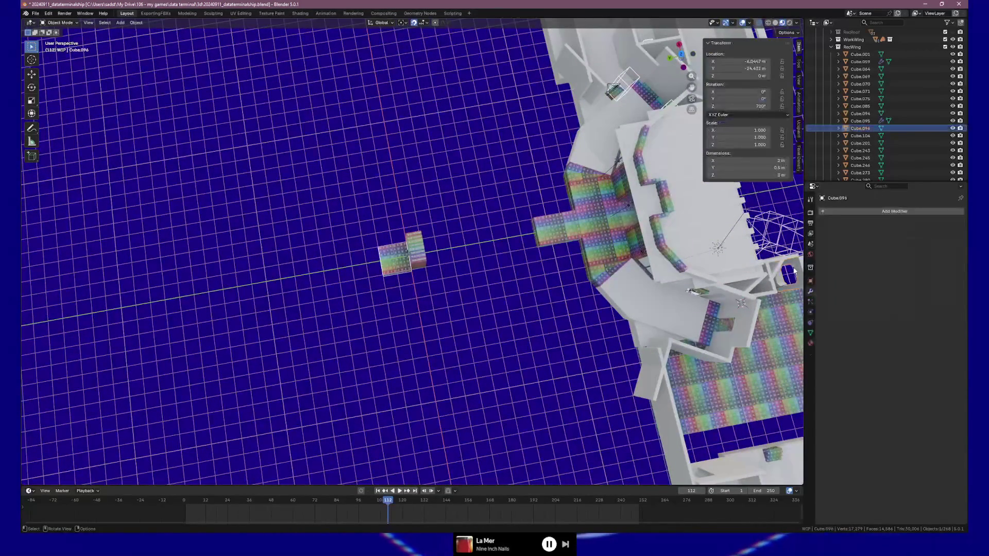
key(grave)
click(618, 379)
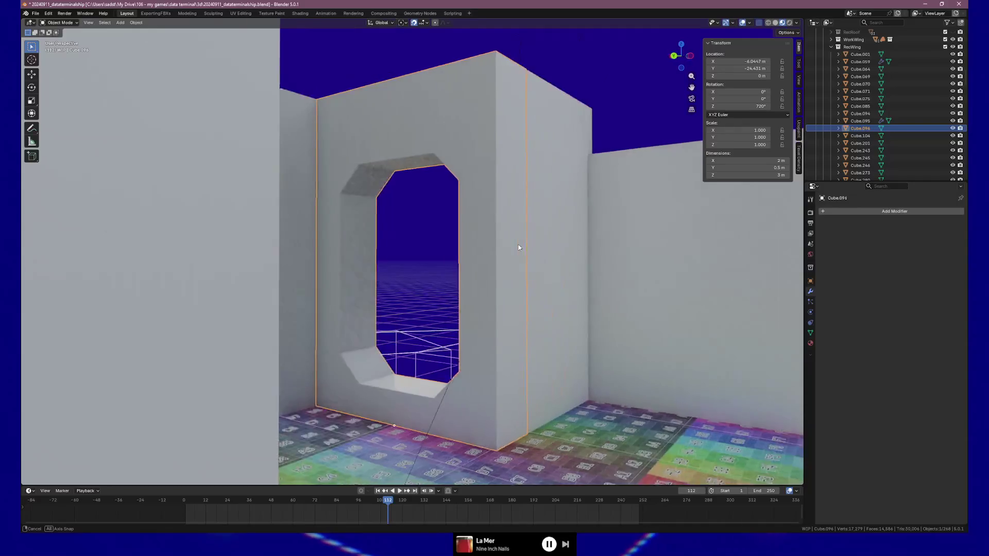
Step: Undo the accidental duplicate and corner edits, restoring a plain rectangular opening
key(Tab)
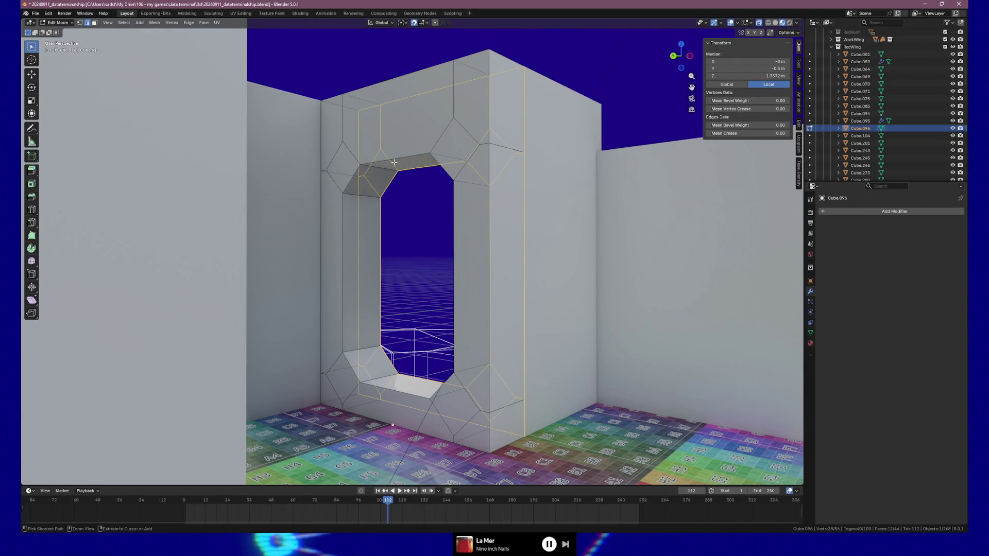
key(Tab)
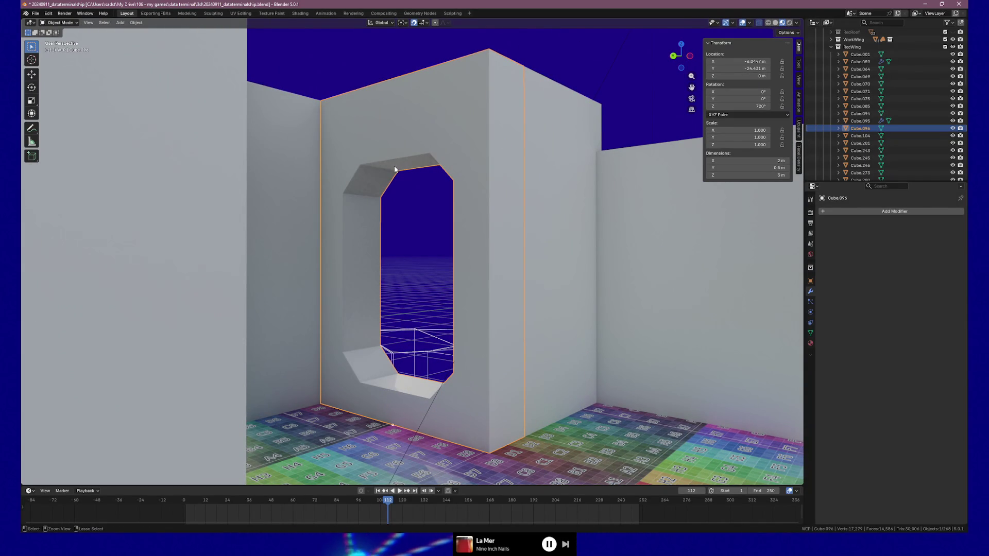
key(shift+d)
key(Escape)
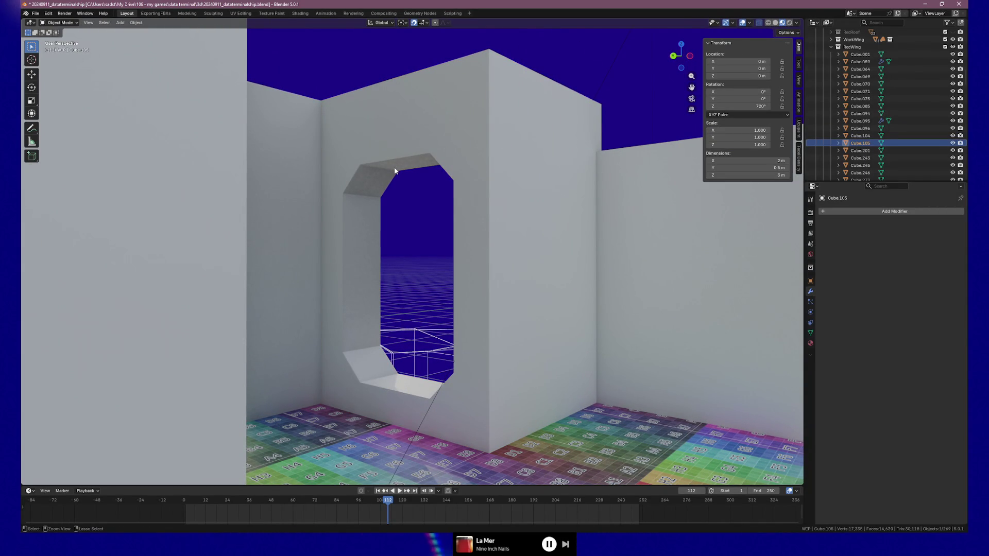
key(ctrl+z)
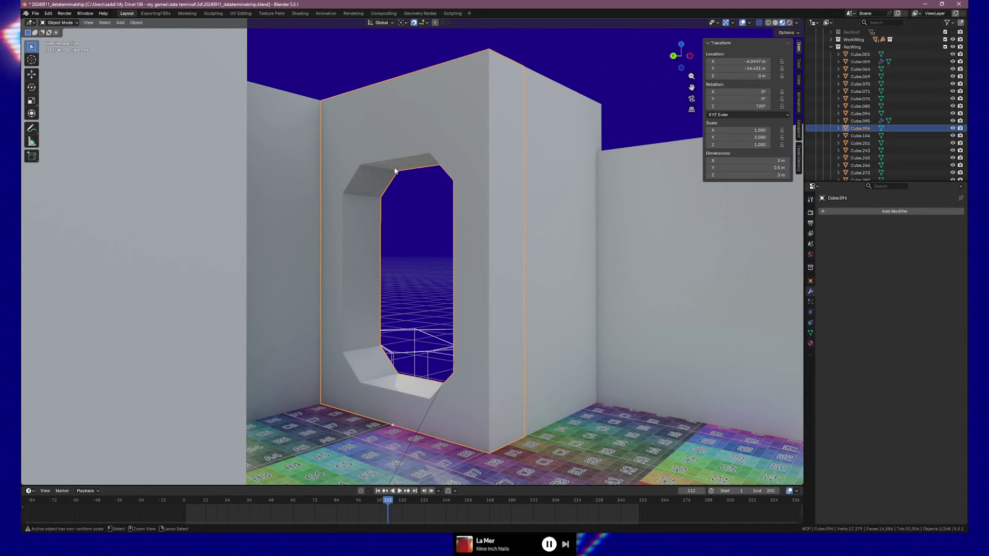
key(ctrl+z)
key(ctrl+z)
key(ctrl+z)
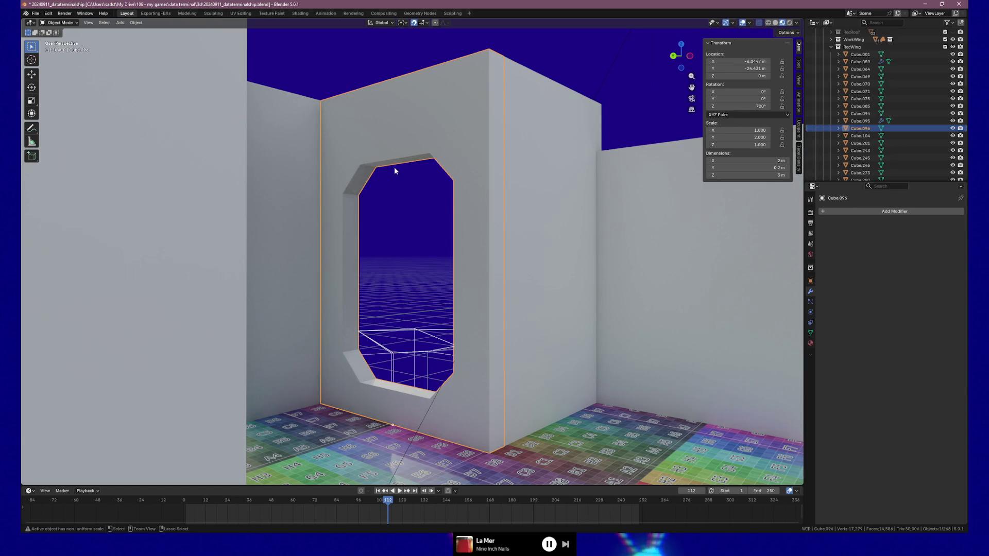
key(ctrl+z)
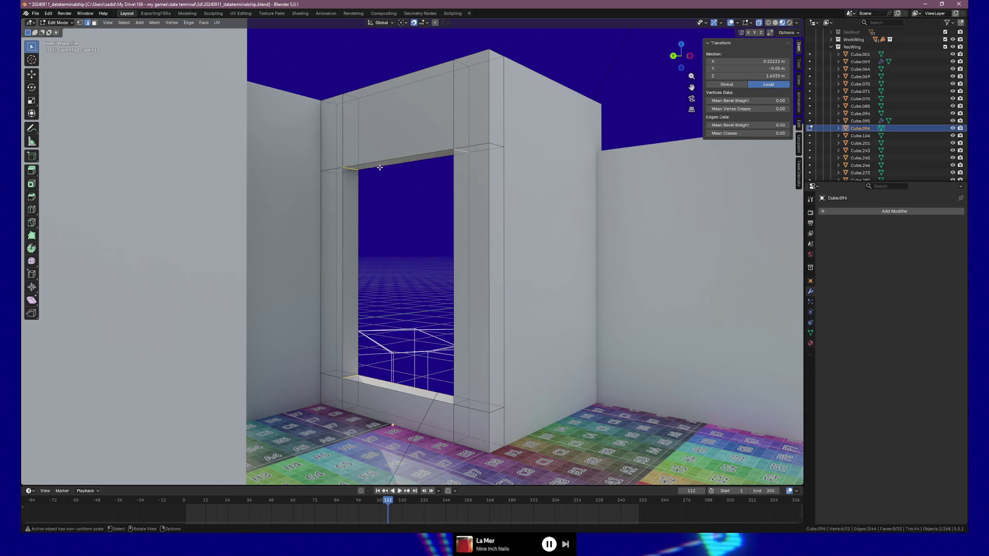
Step: In Right Ortho view, move the selected wall face 0.3 m along −Y
key(KP_1)
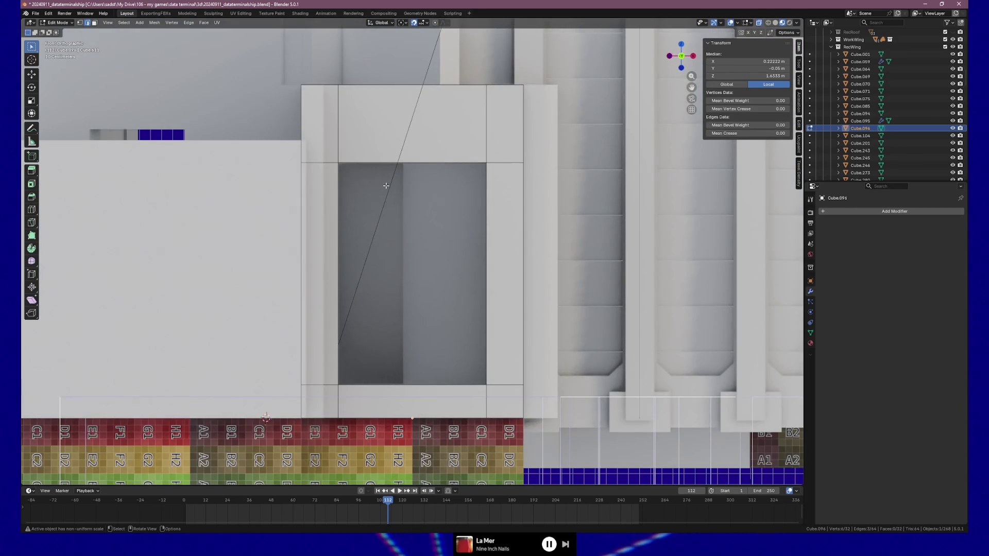
key(KP_3)
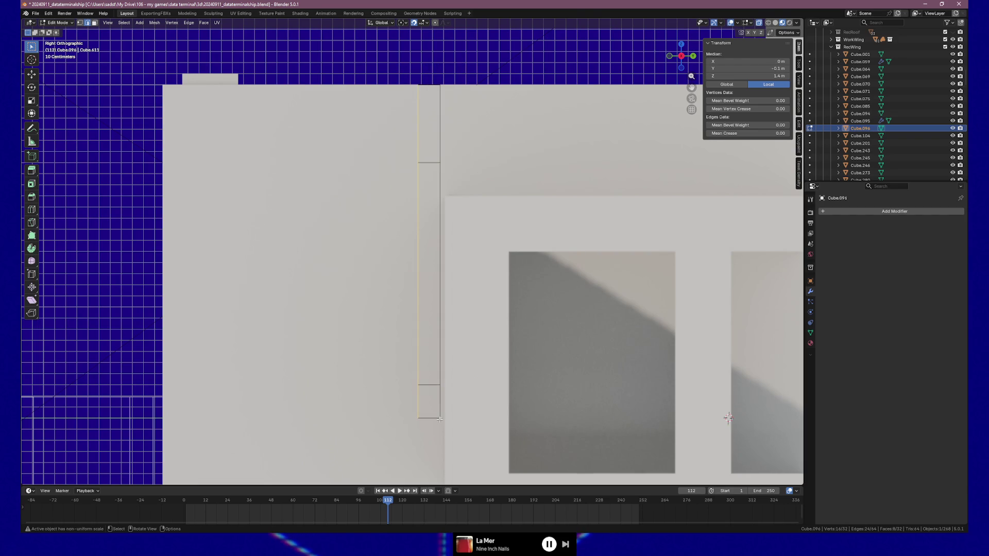
key(g)
key(y)
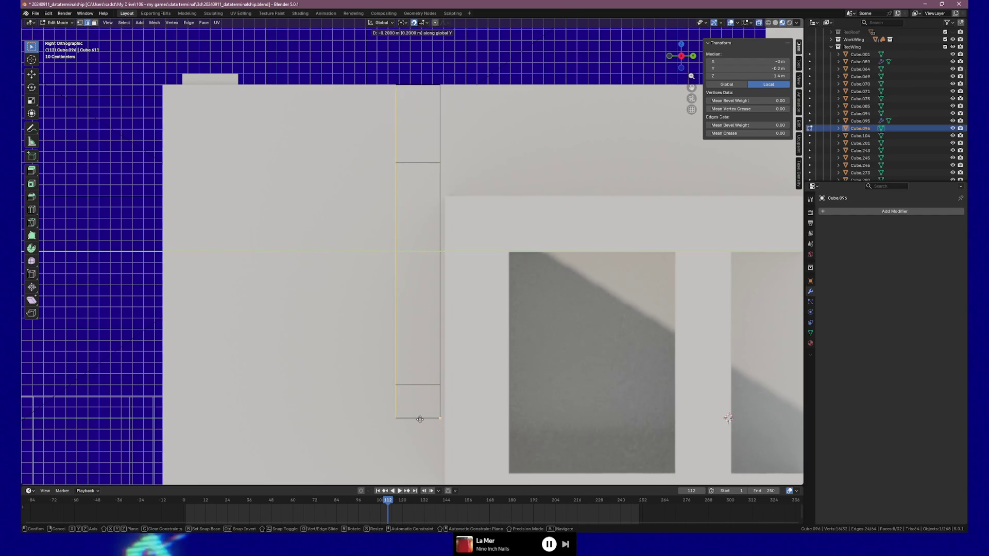
click(406, 420)
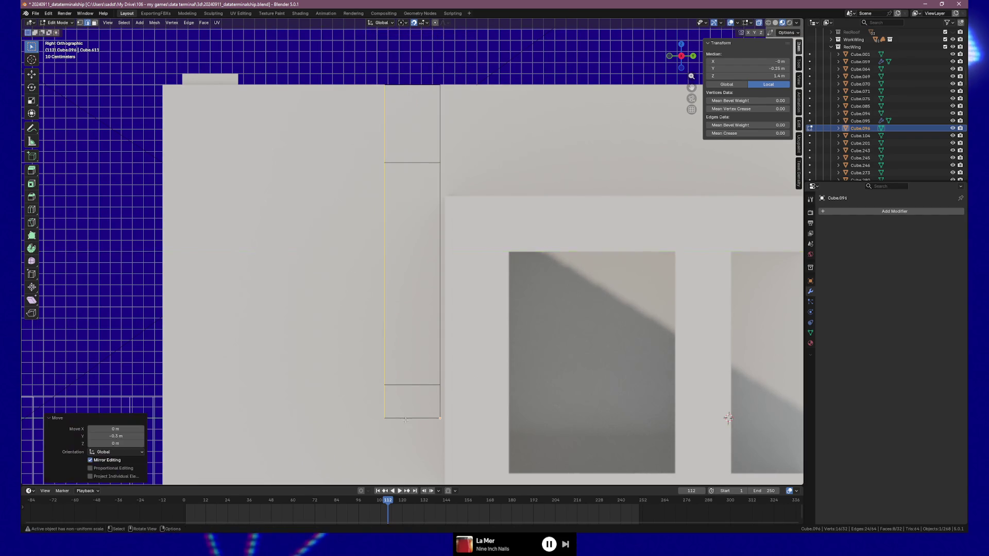
scroll(477, 221, up, 3)
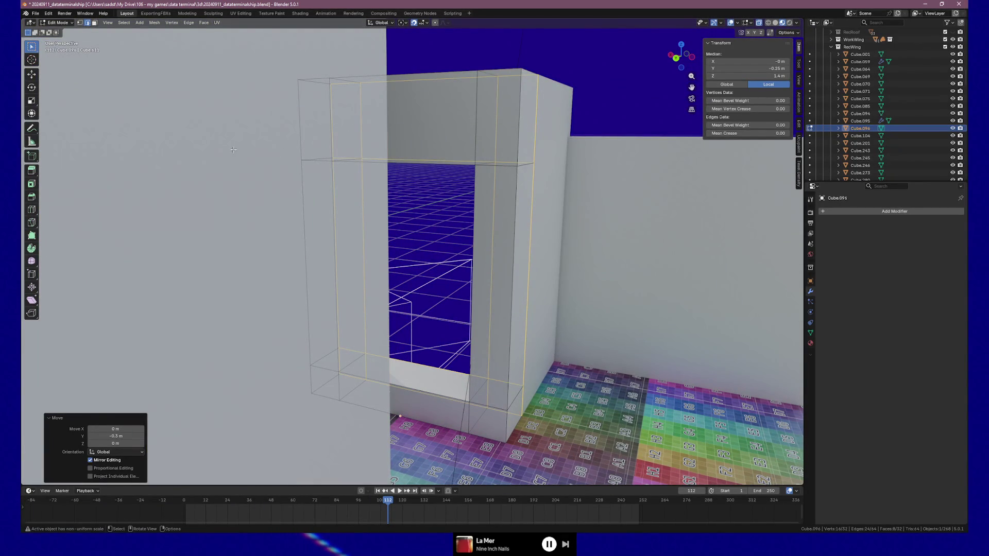
Step: Select the edge loop across the opening's top and lower it 0.1 m in Front Ortho
drag(303, 161, 303, 162)
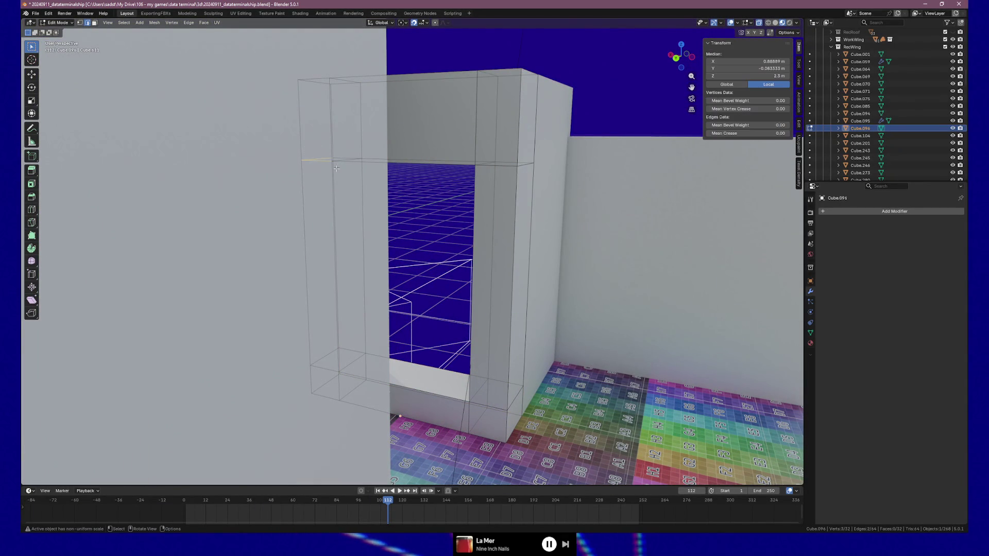
drag(534, 181, 534, 181)
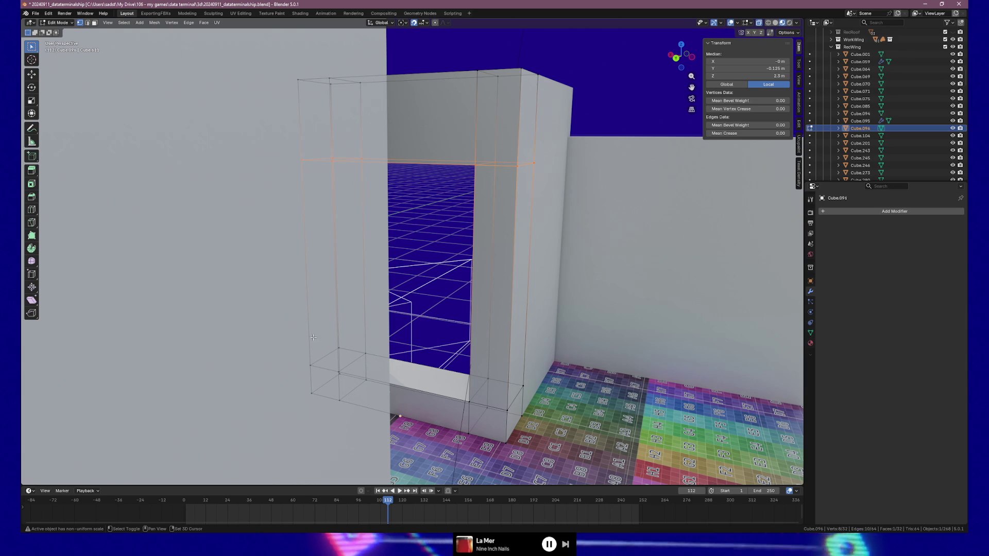
drag(318, 332, 415, 363)
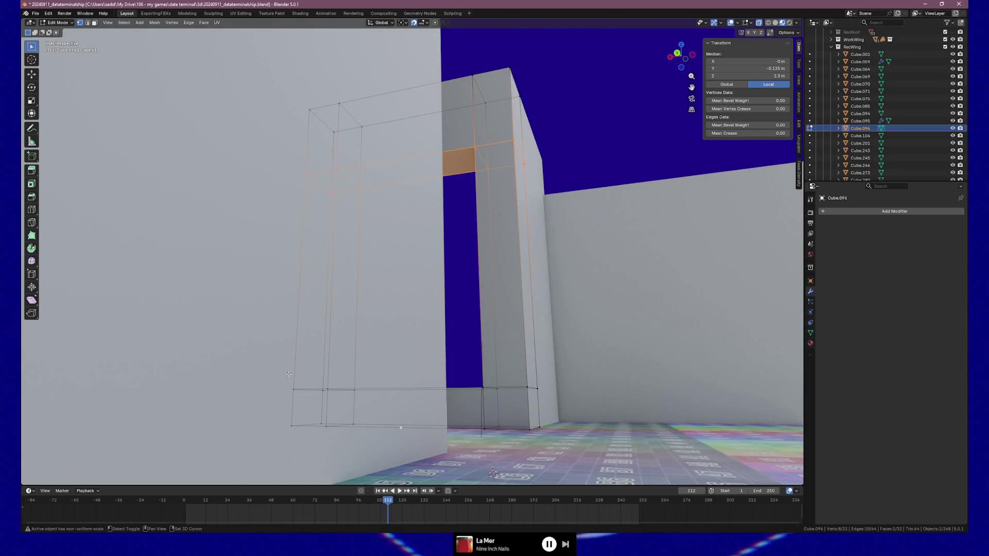
drag(552, 390, 551, 390)
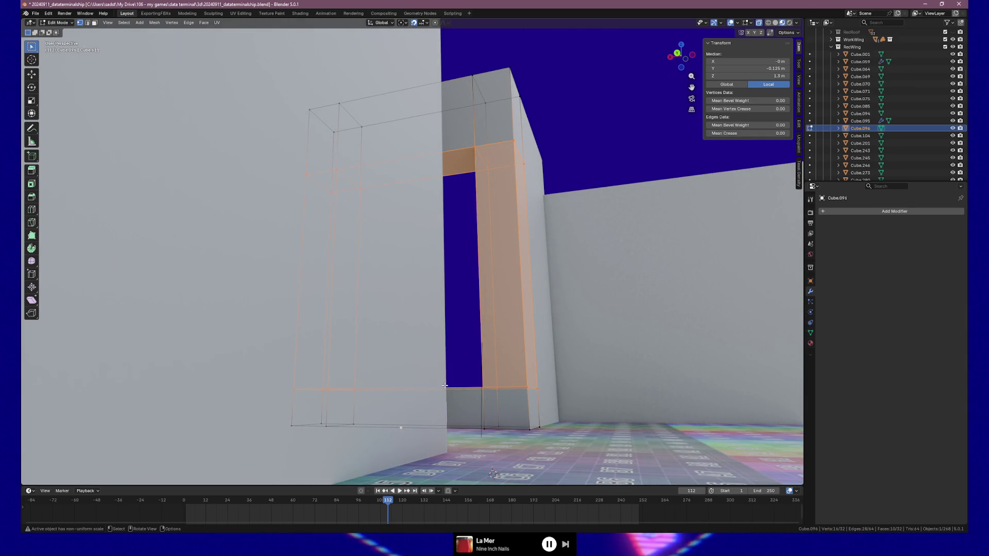
key(KP_1)
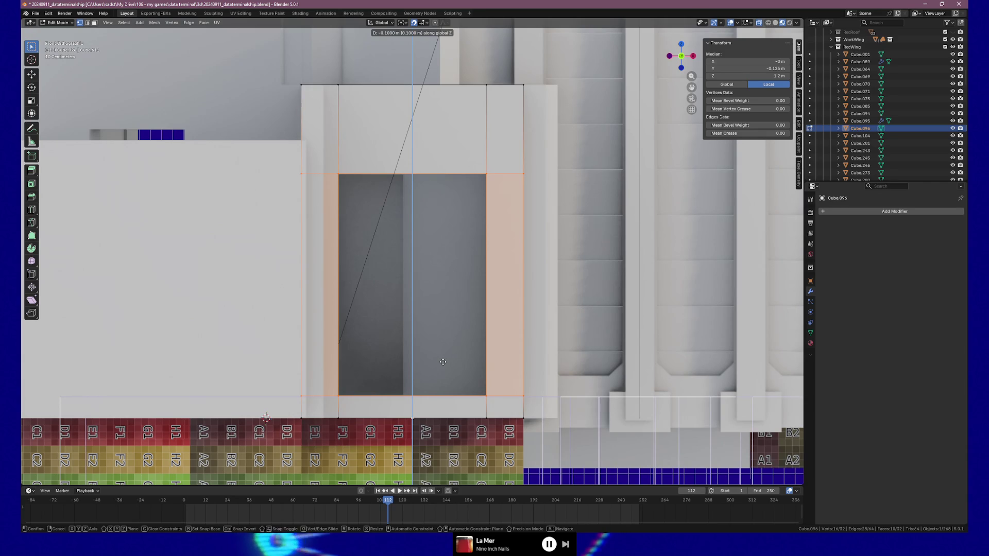
click(443, 362)
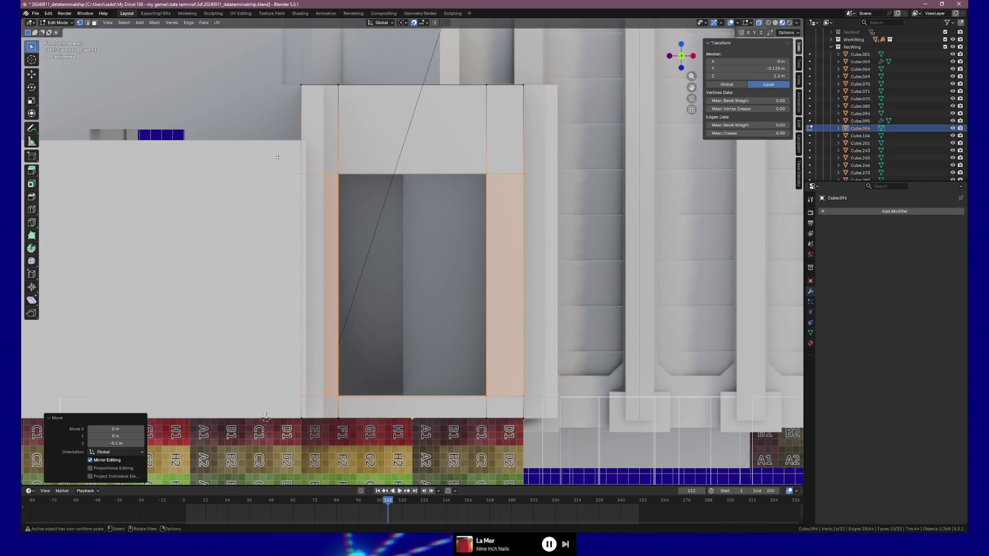
Step: Lower a second vertex row of the opening by 0.1 m along Z
drag(548, 197, 549, 198)
key(g)
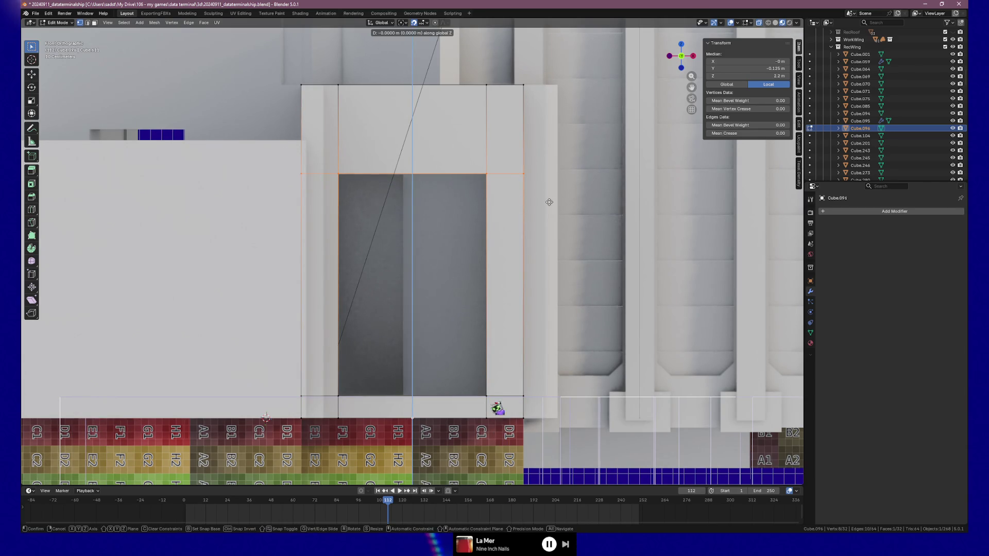
click(549, 213)
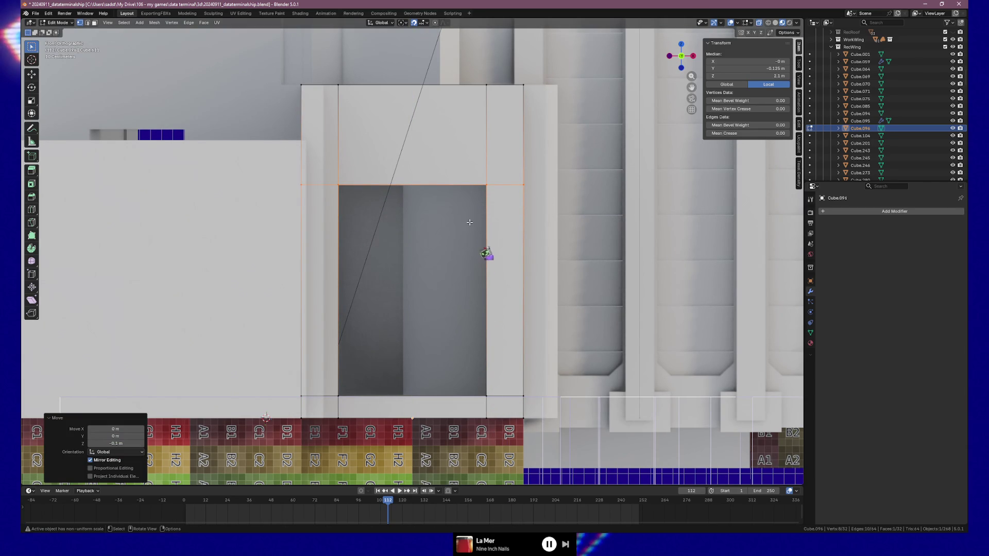
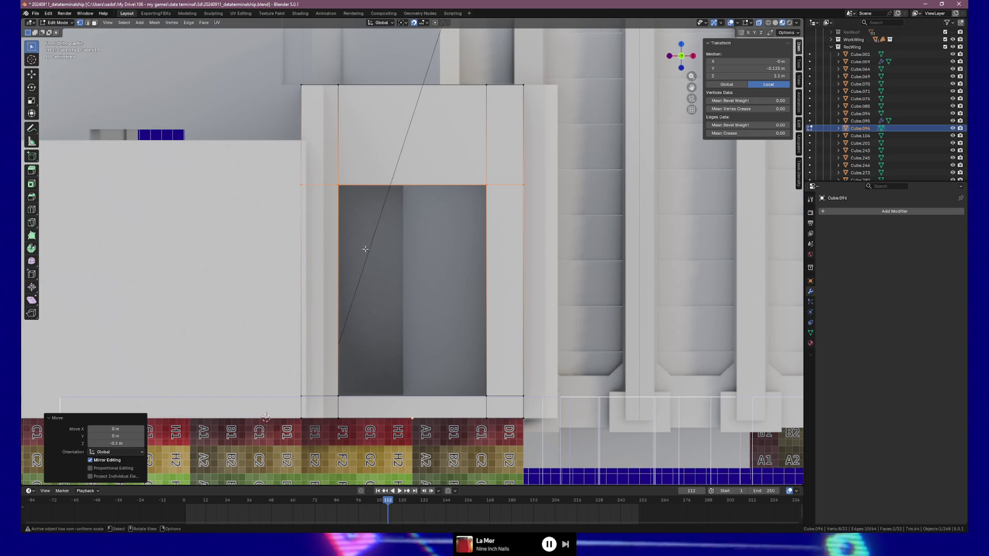
Step: Duplicate the doorway block in place and set the copy's location to 0,0,0
key(Tab)
alt+drag(352, 208, 399, 242)
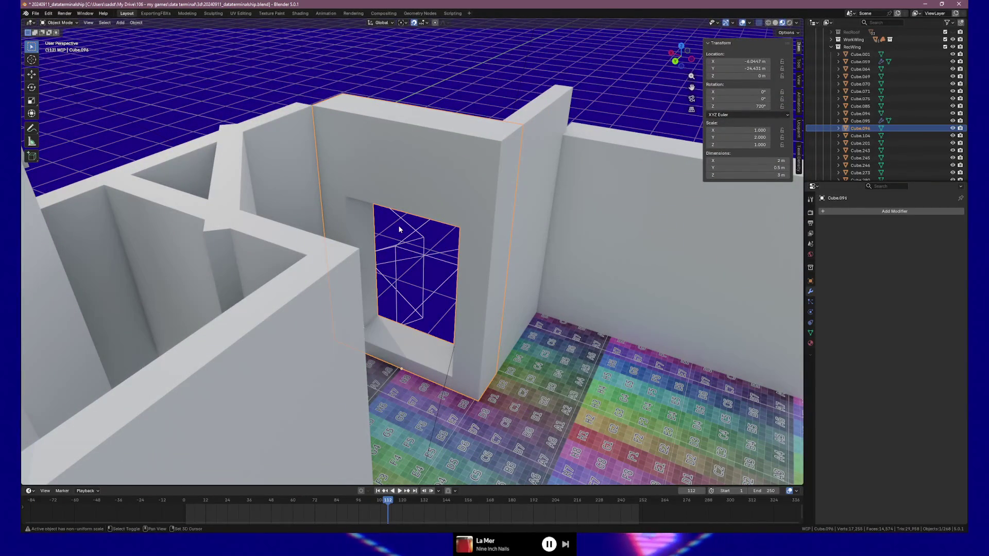
key(shift+d)
right_click(399, 230)
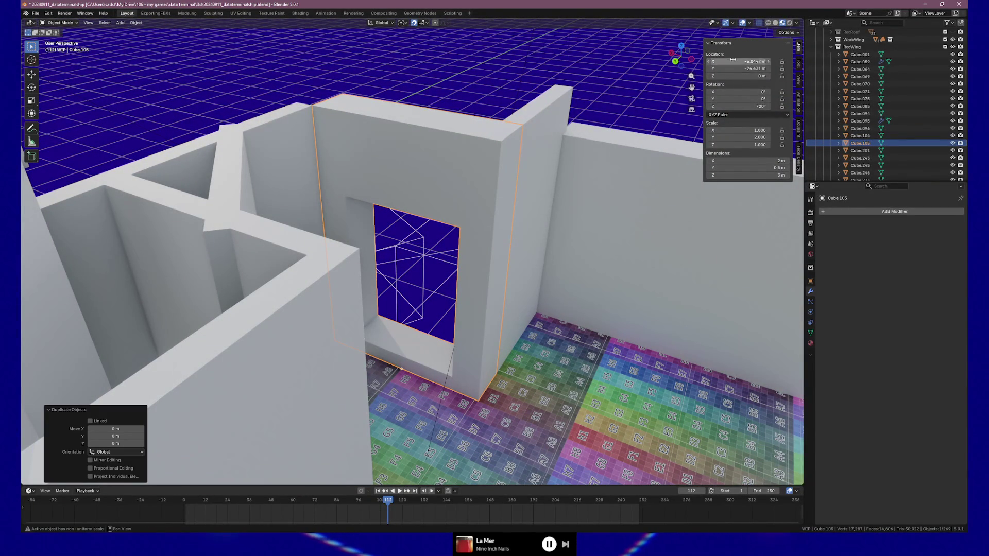
key(Tab)
text(0)
key(Tab)
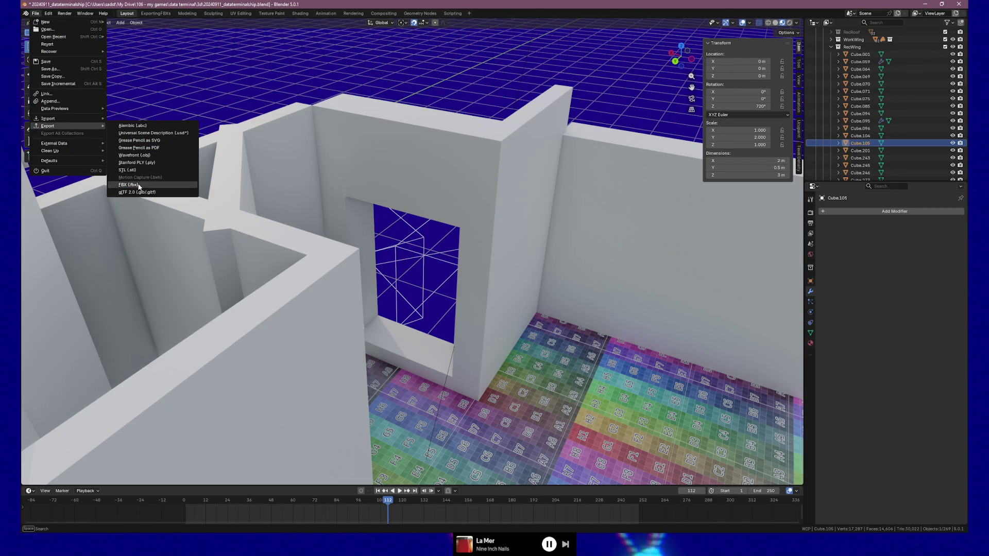
Step: Export the copy as an FBX file and select the placed airlock mesh in Unreal
click(139, 186)
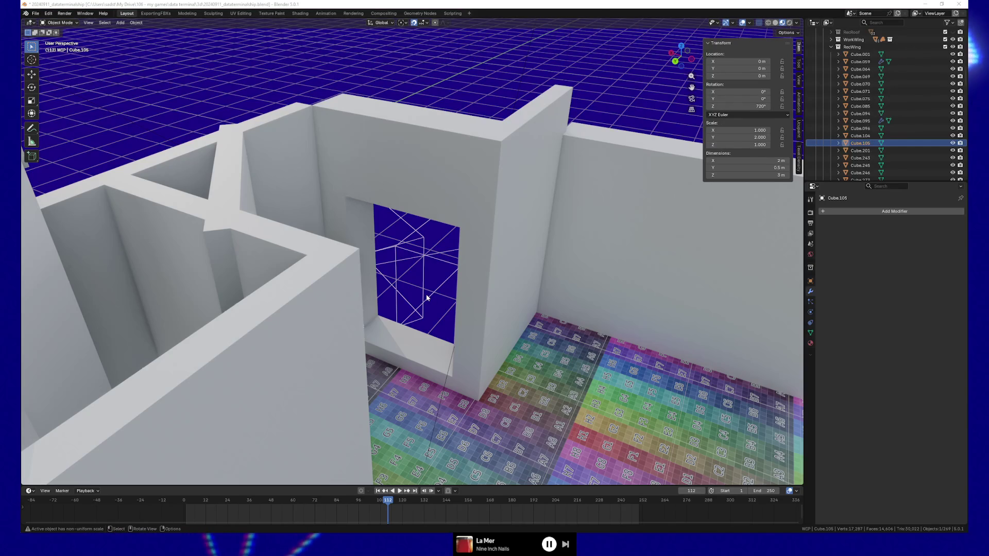
key(alt+Tab)
click(514, 167)
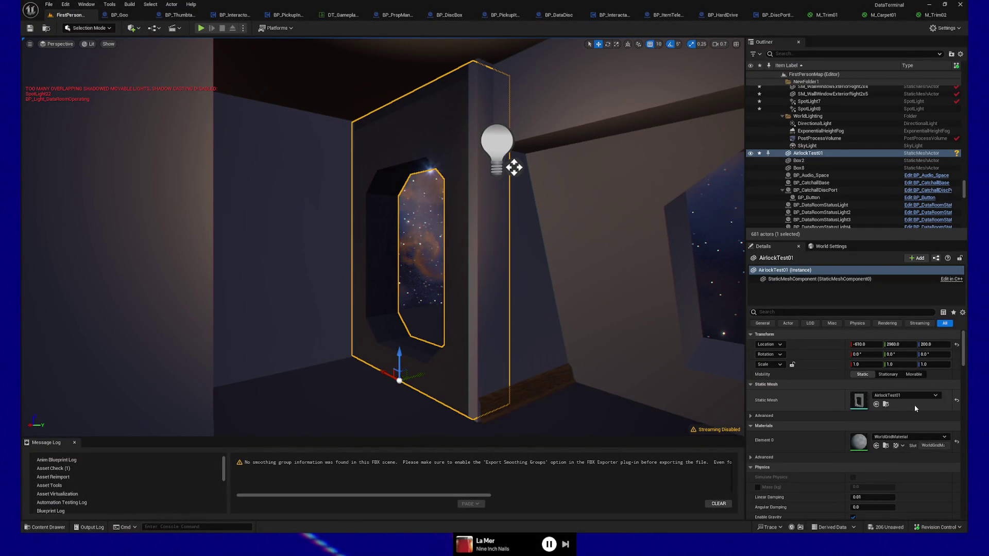
Step: Reimport the AirlockTest01 asset from the updated FBX via the Content Drawer
click(886, 405)
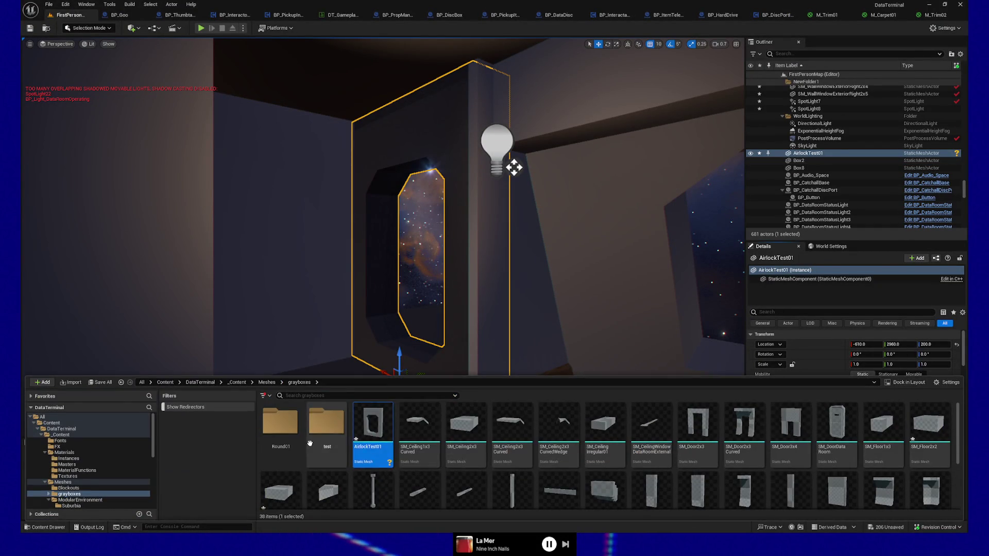
right_click(360, 432)
click(424, 240)
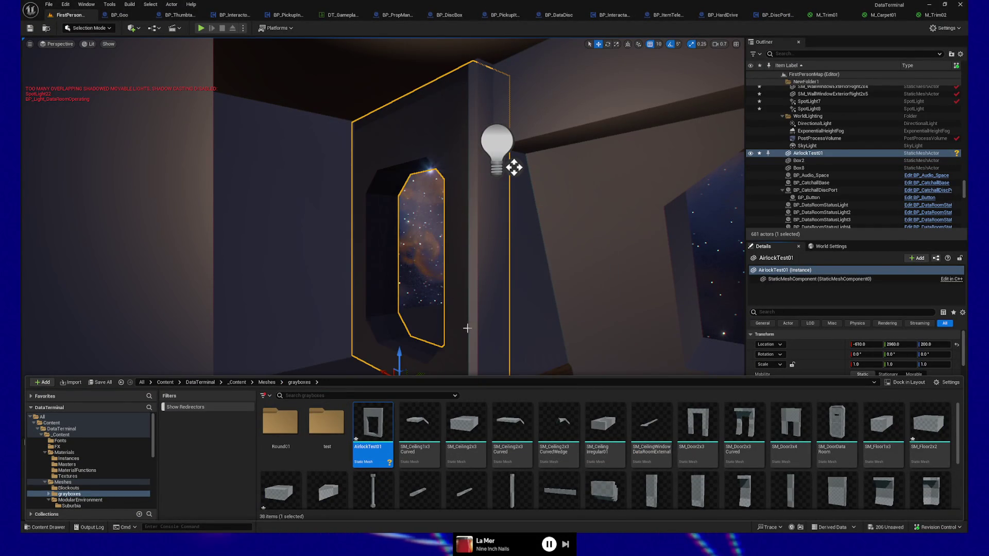
Step: Start a Play From Here session from the floor beside the airlock
click(490, 364)
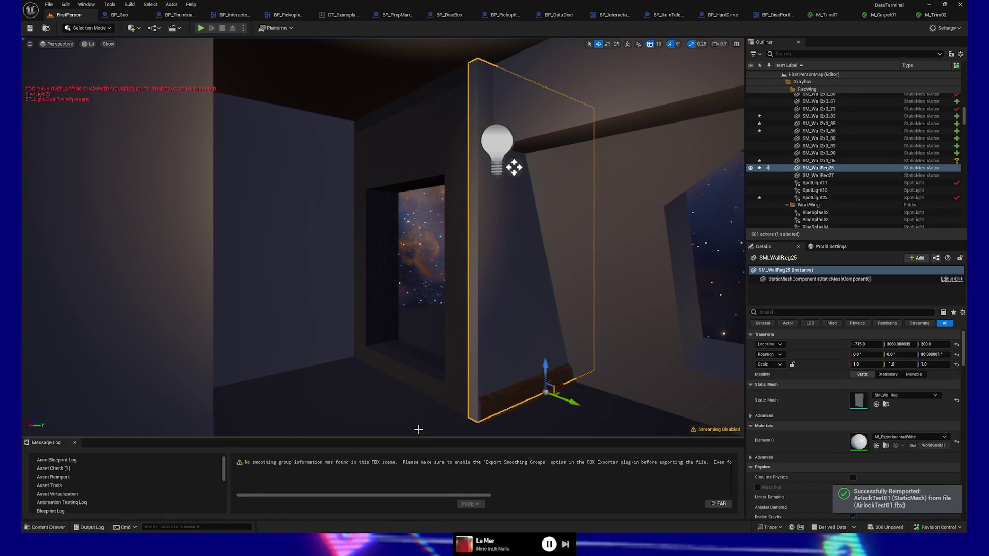
right_click(420, 430)
click(437, 423)
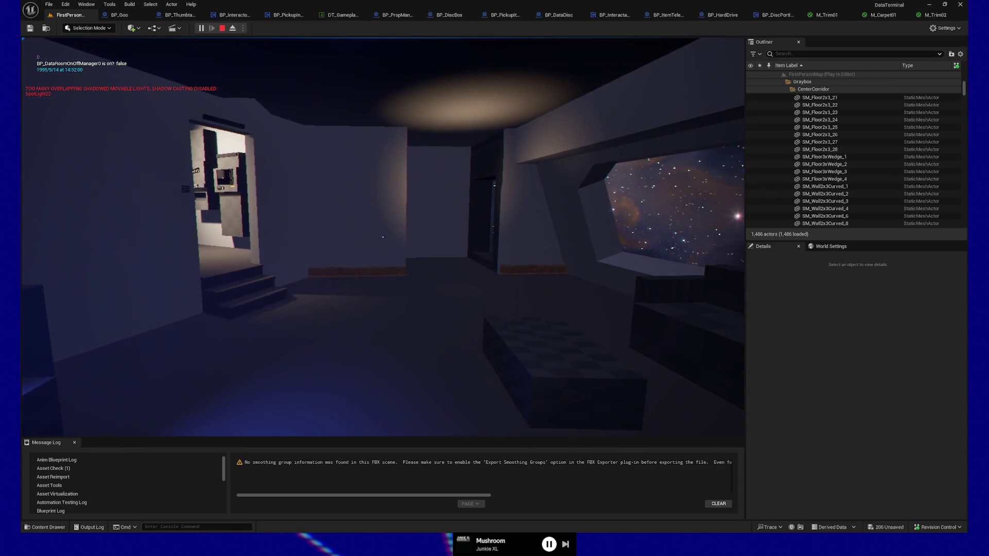
click(363, 356)
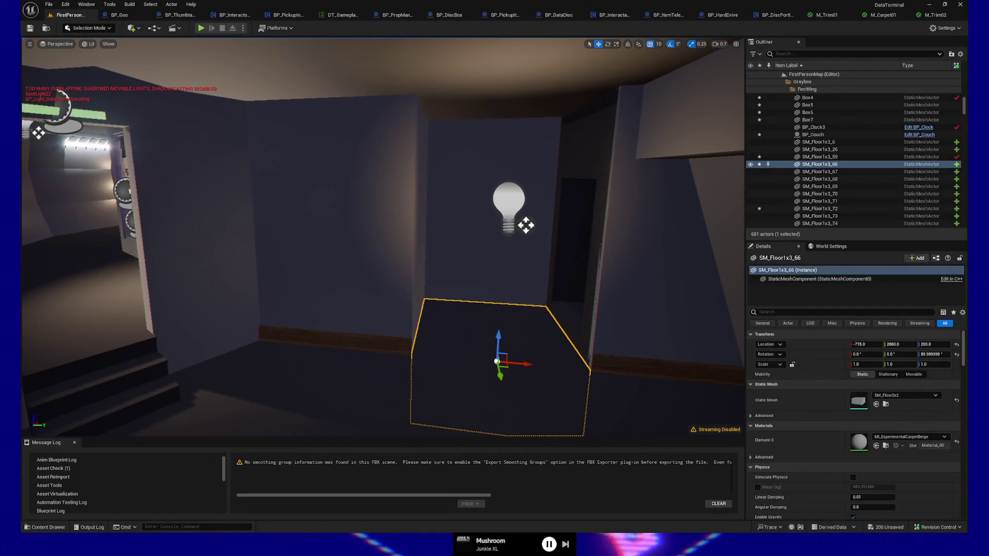
Step: Add the wood trim and thin side wall to the selection, shift the group right, then back left
ctrl+click(388, 343)
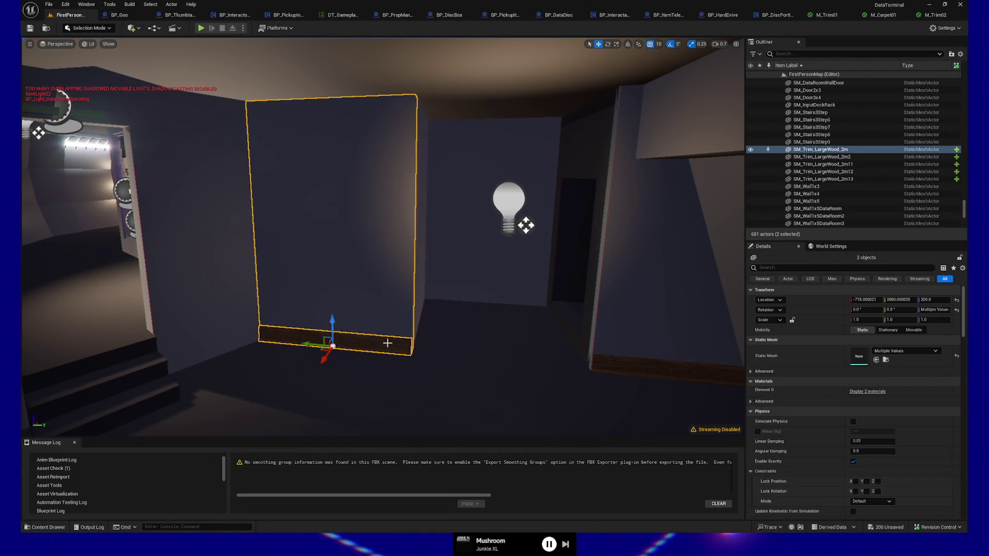
ctrl+click(426, 290)
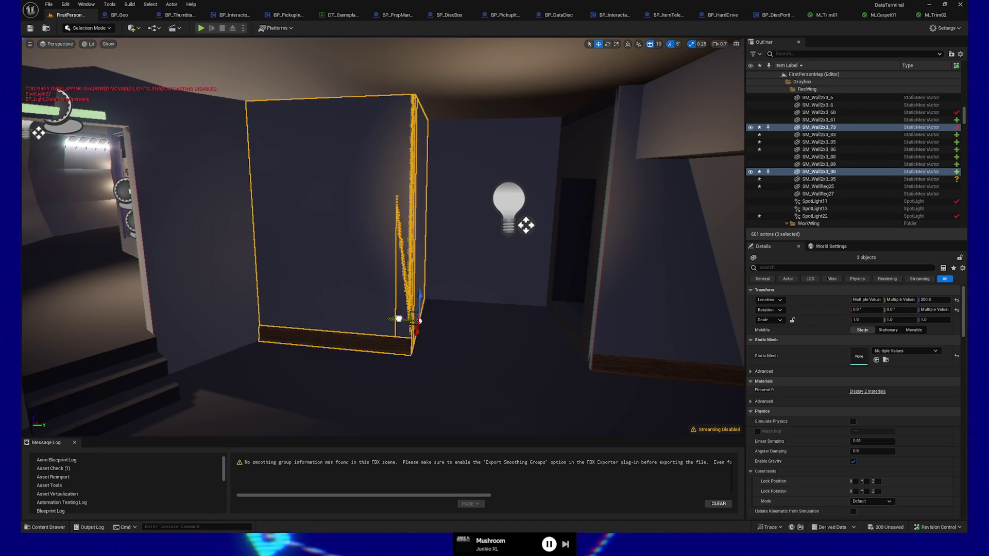
drag(375, 317, 639, 84)
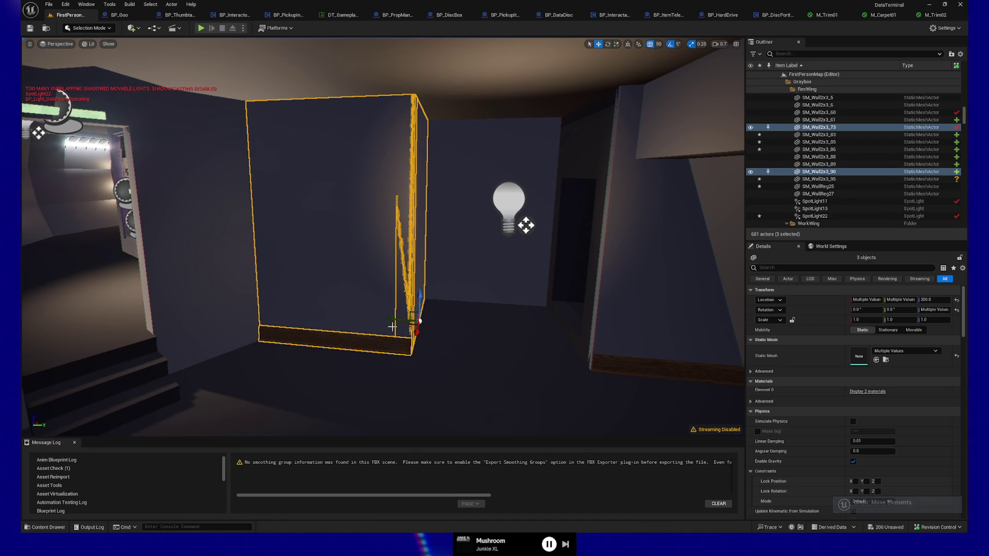
drag(395, 320, 341, 318)
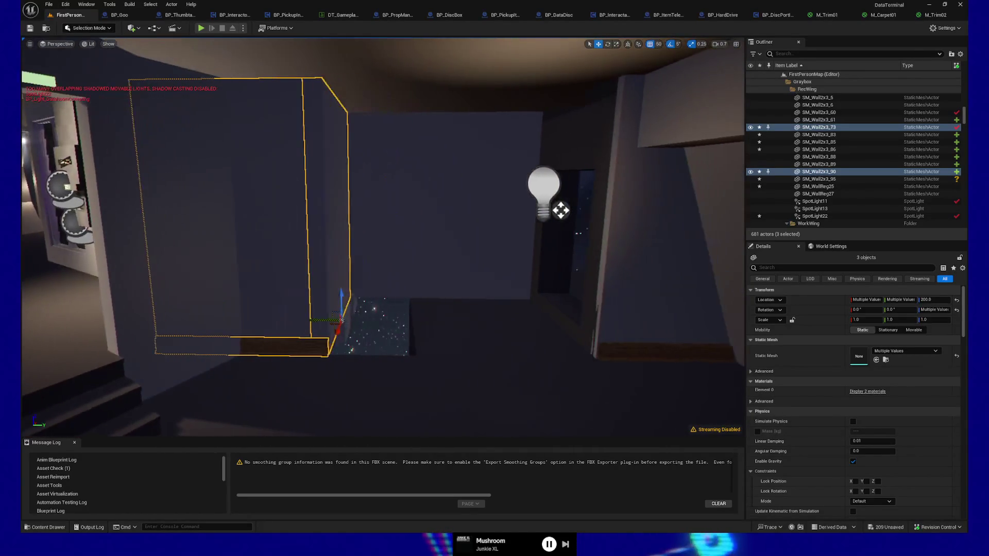
Step: Move the three SM_Wall2x3 panels 50 units along X, from -515 to -465
click(457, 331)
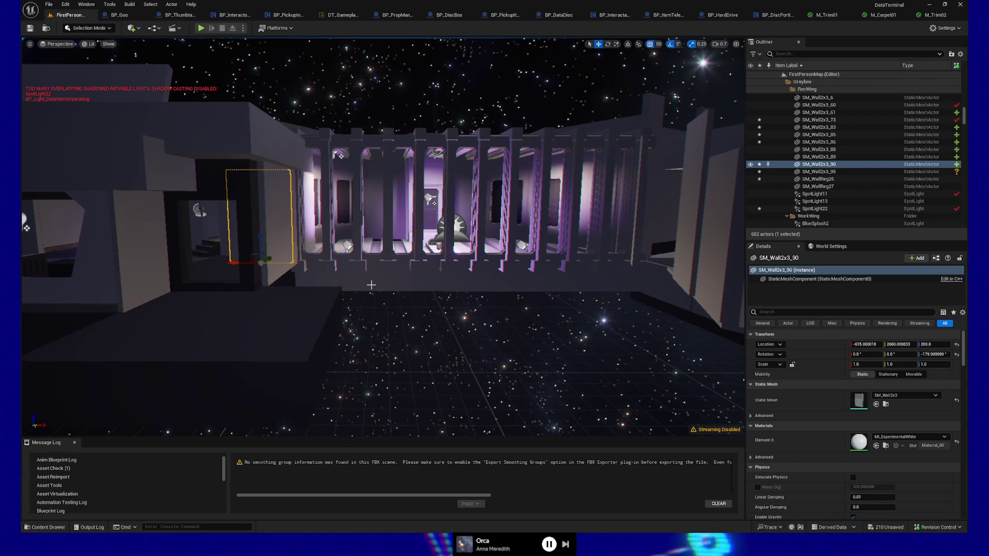
key(w)
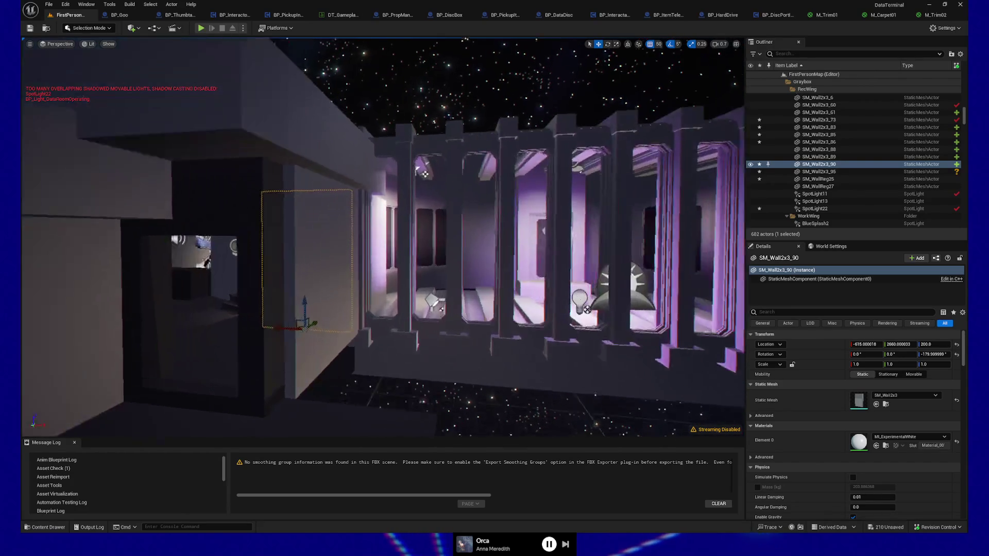
key(w)
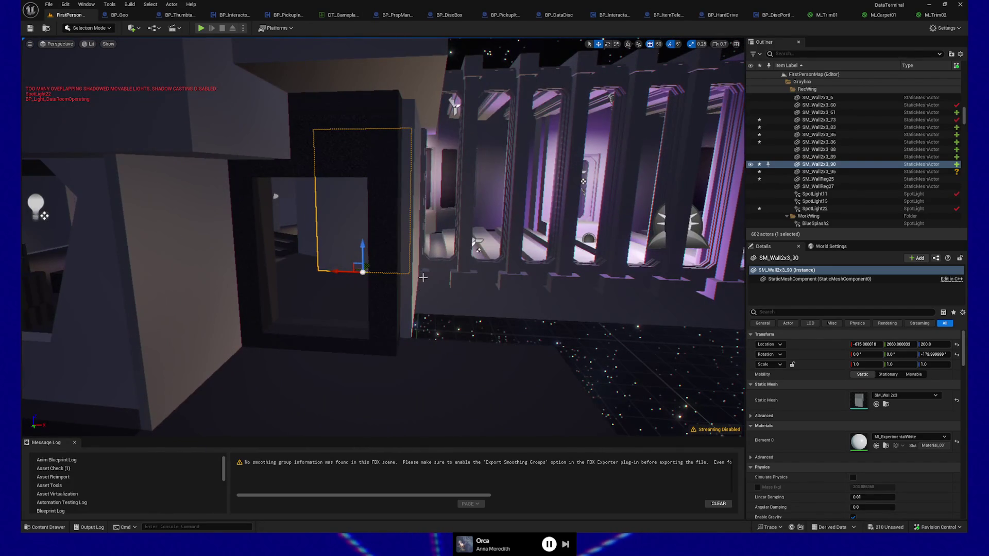
click(406, 293)
key(f)
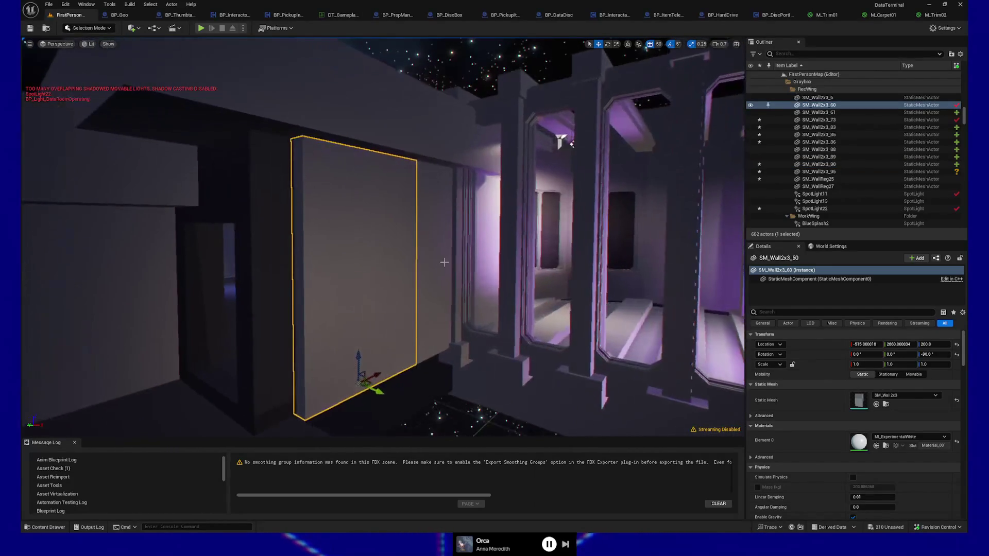
scroll(498, 309, down, 5)
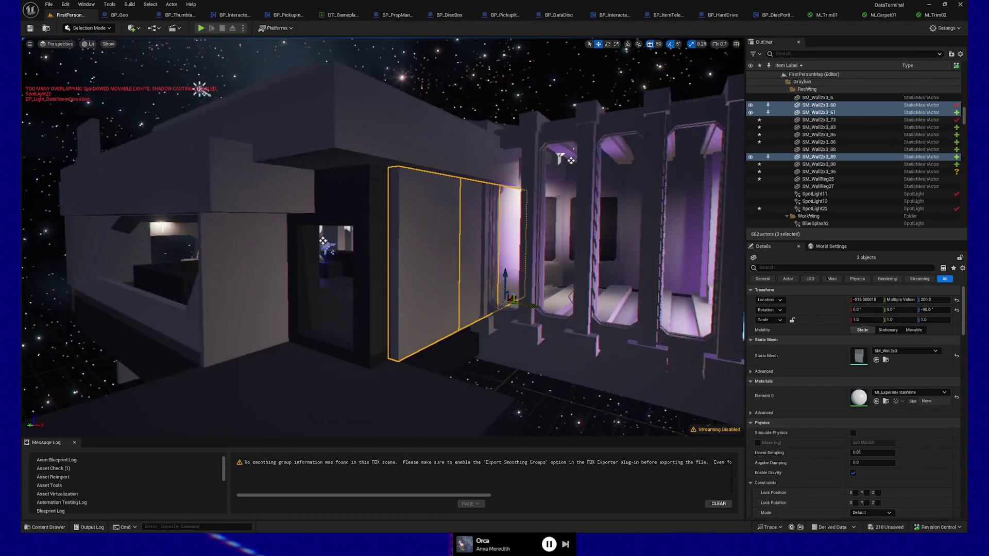
drag(529, 303, 557, 307)
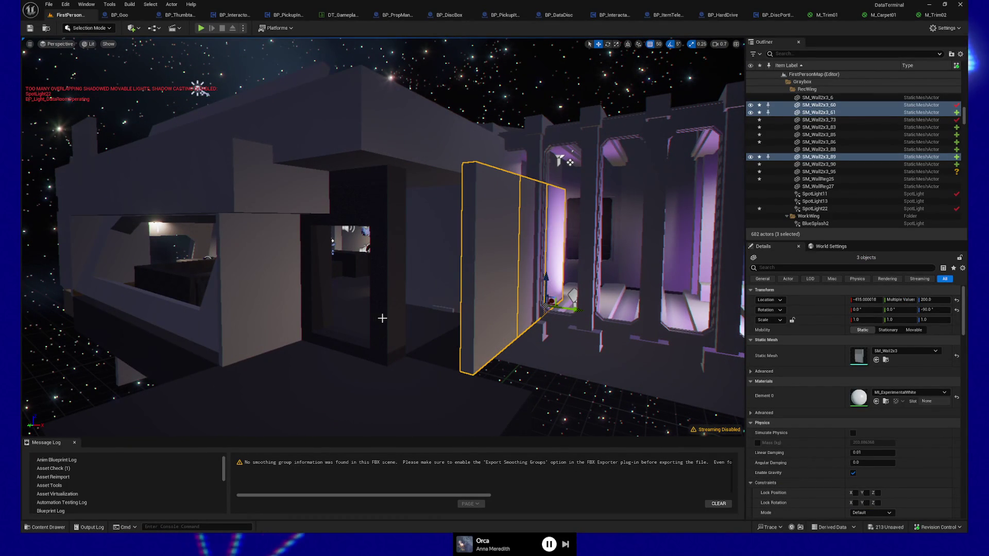
click(391, 343)
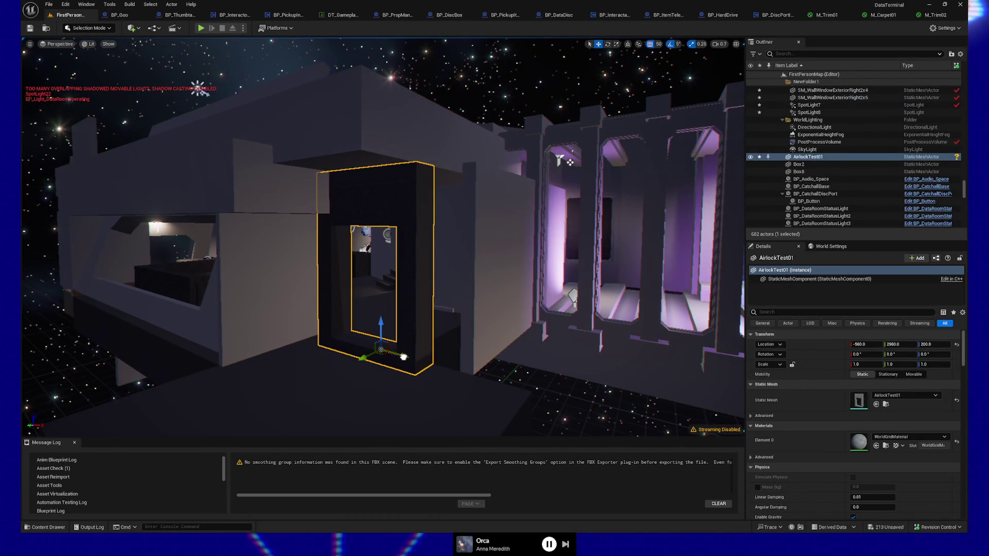
scroll(442, 332, up, 6)
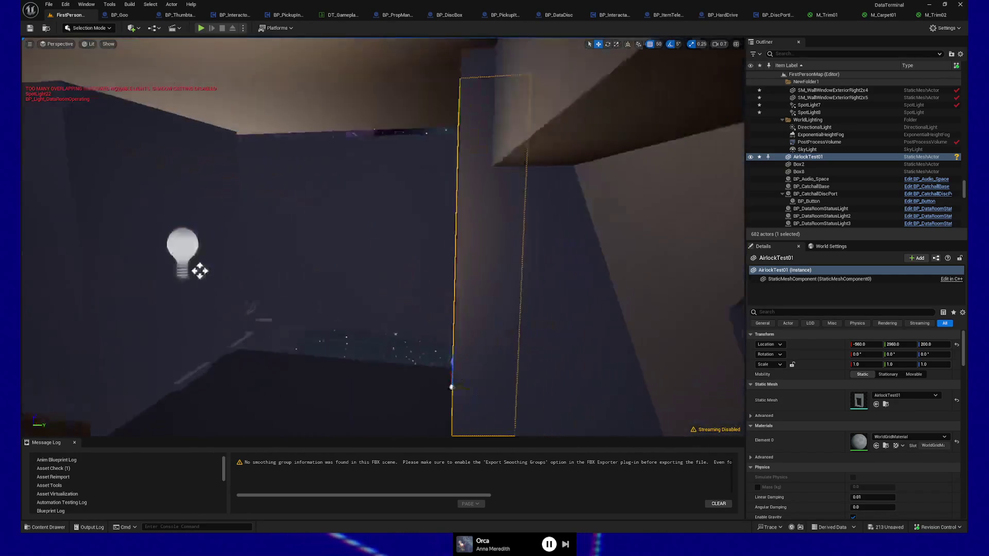
mouse_move(199, 268)
mouse_down()
mouse_move(593, 219)
mouse_move(285, 217)
mouse_move(537, 217)
mouse_up()
scroll(384, 237, up, 5)
scroll(383, 237, down, 8)
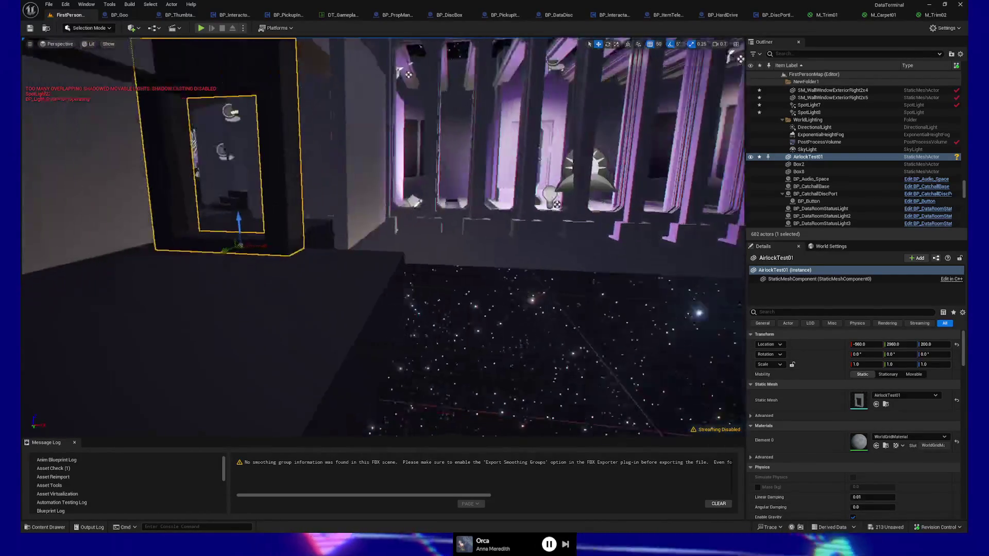
mouse_move(383, 237)
mouse_down()
mouse_move(463, 206)
mouse_move(392, 206)
mouse_move(453, 190)
mouse_up()
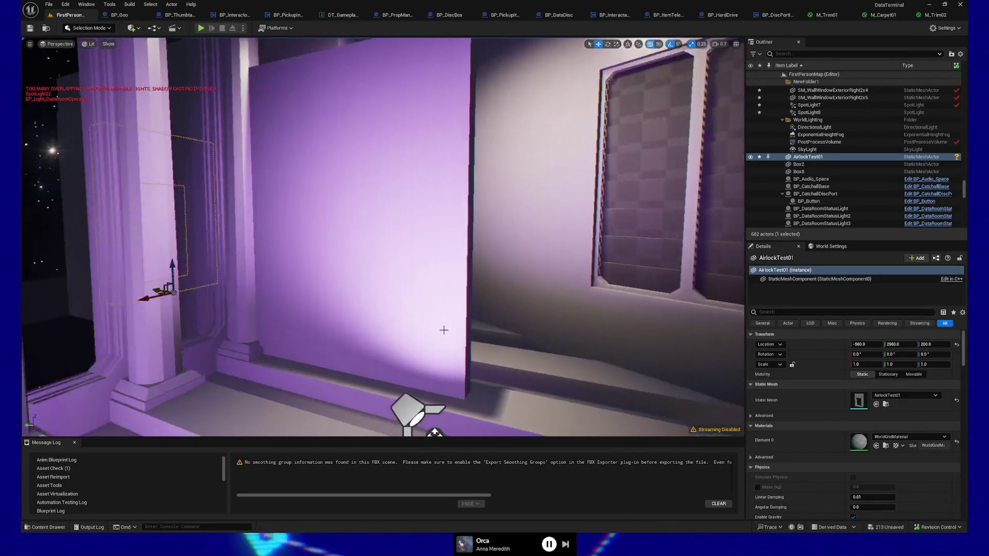
click(366, 222)
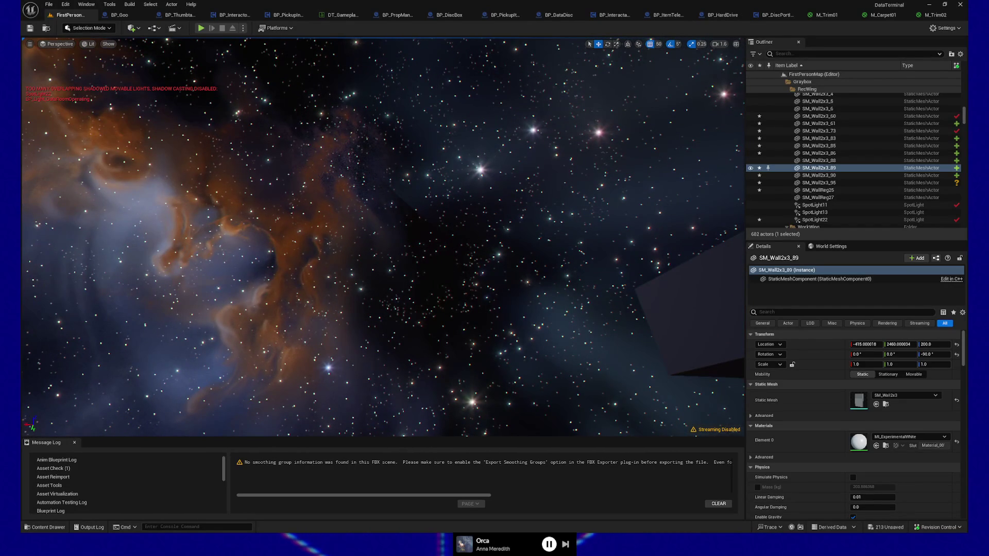
drag(383, 237, 309, 237)
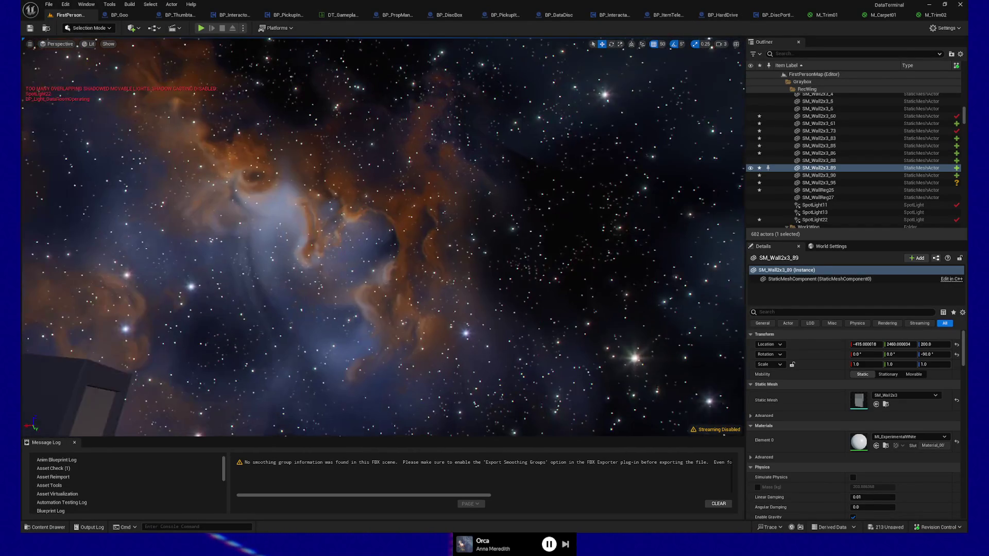
click(325, 296)
mouse_move(383, 237)
mouse_down()
mouse_move(361, 237)
mouse_move(361, 206)
mouse_move(361, 226)
mouse_move(334, 227)
mouse_move(350, 247)
mouse_move(309, 232)
mouse_move(216, 239)
mouse_move(309, 257)
mouse_up()
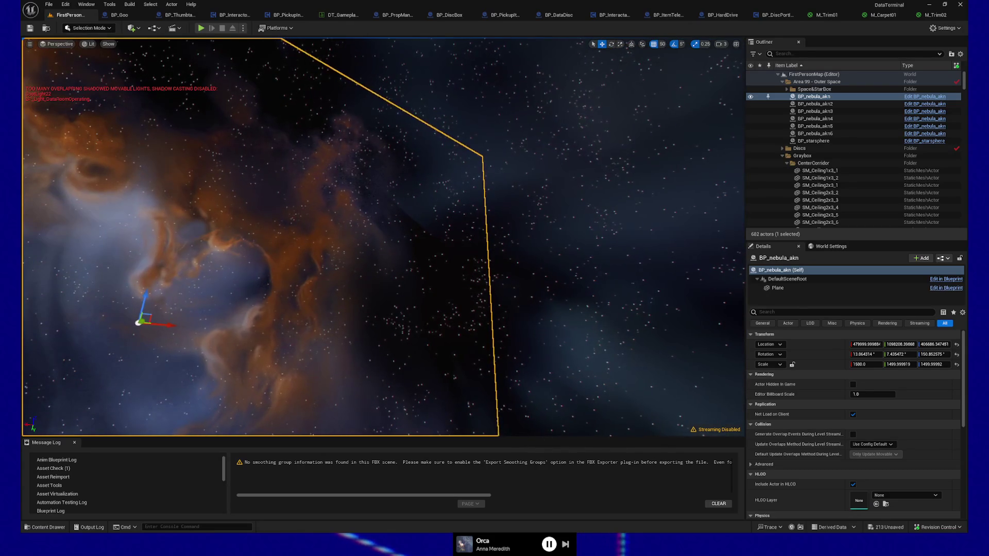
mouse_move(309, 257)
mouse_down()
mouse_move(446, 303)
mouse_move(404, 342)
mouse_move(371, 310)
mouse_up()
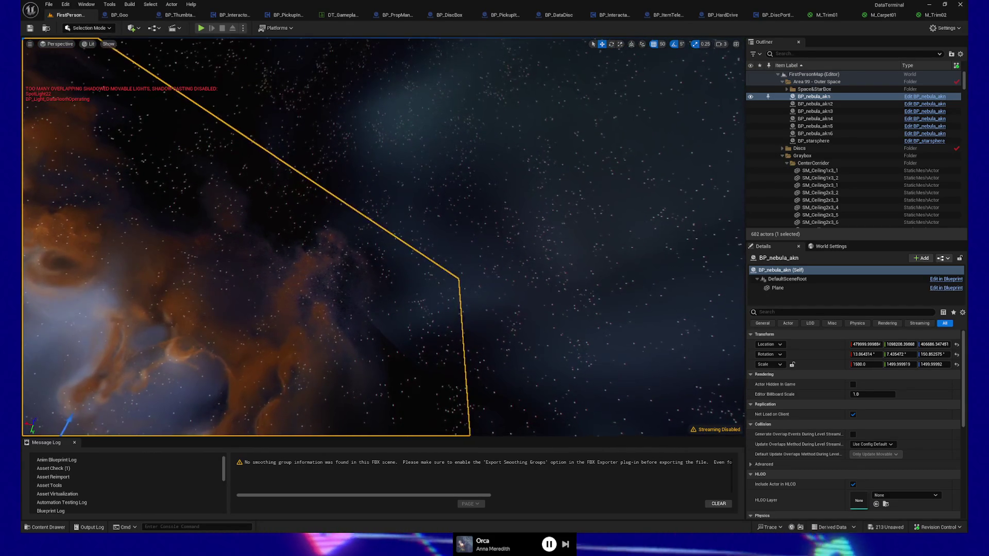
drag(461, 228, 462, 227)
click(484, 172)
drag(483, 172, 484, 172)
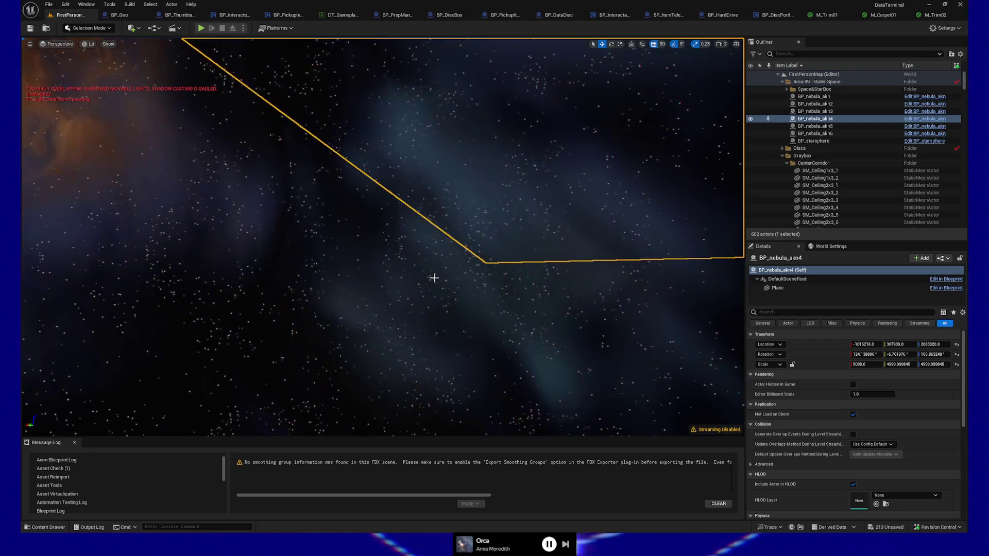
click(434, 278)
drag(434, 278, 423, 295)
click(423, 294)
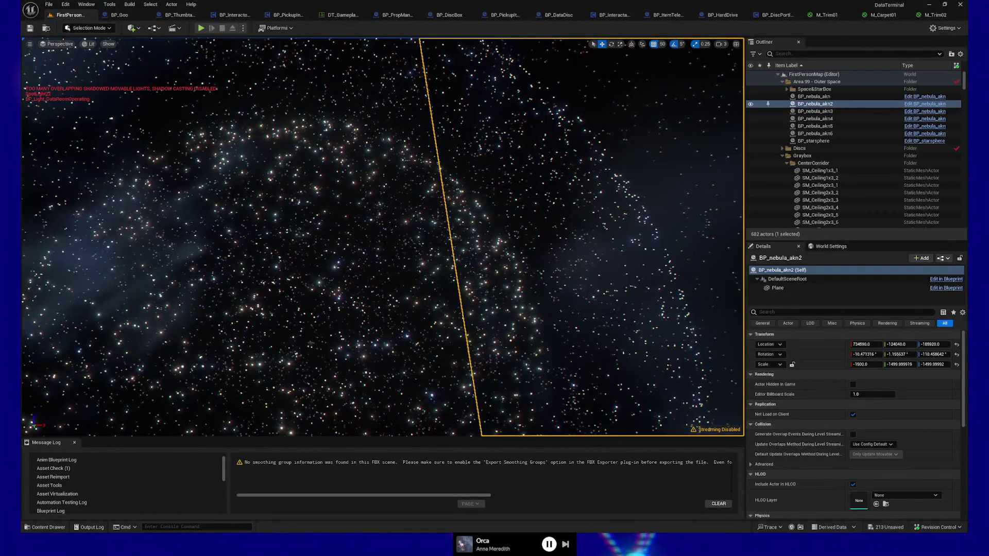
drag(422, 294, 422, 294)
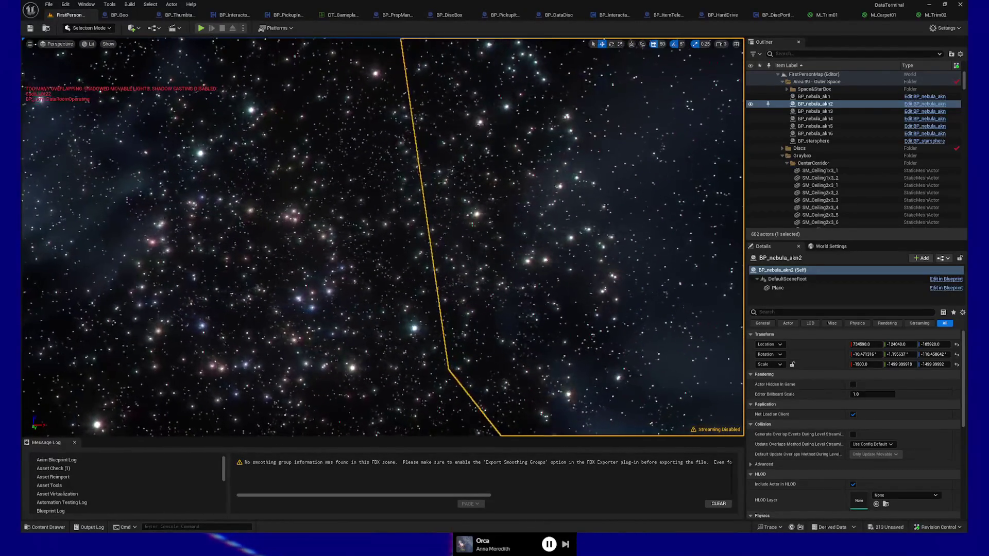
drag(422, 294, 422, 294)
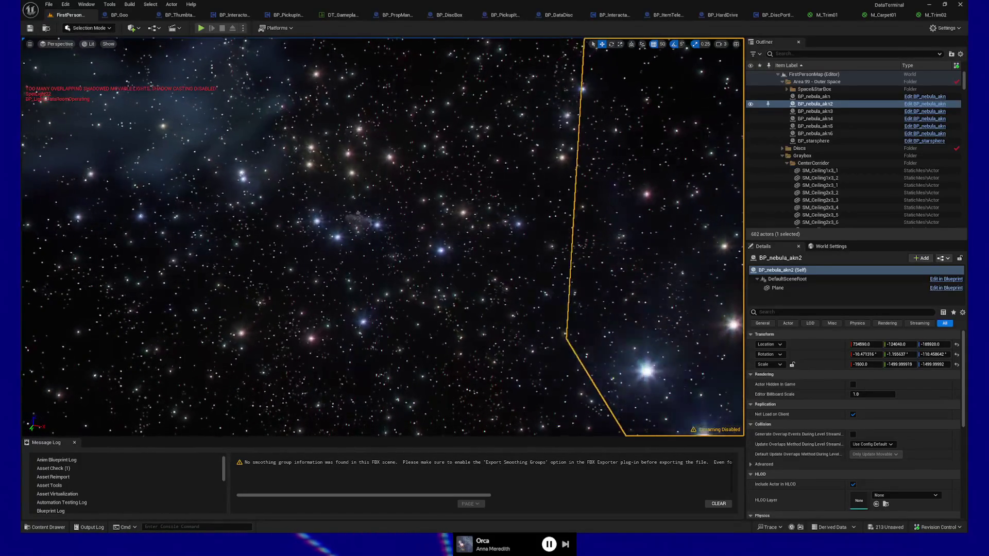
drag(423, 294, 423, 295)
scroll(422, 294, down, 1)
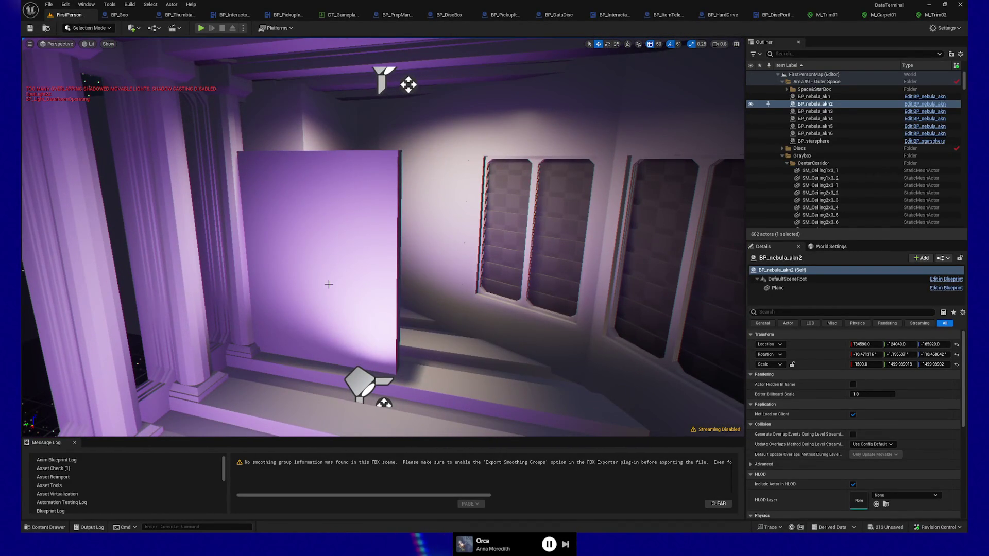
drag(349, 290, 349, 290)
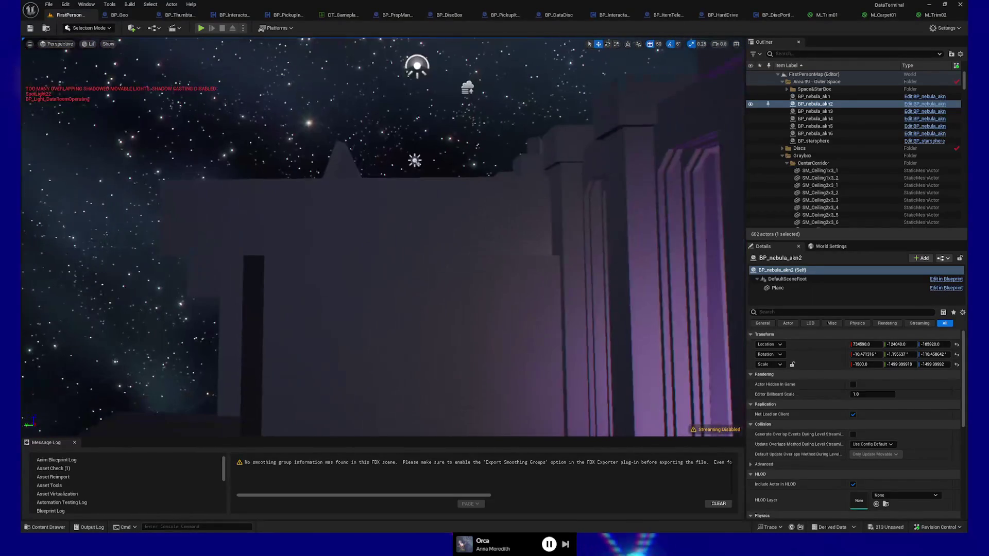